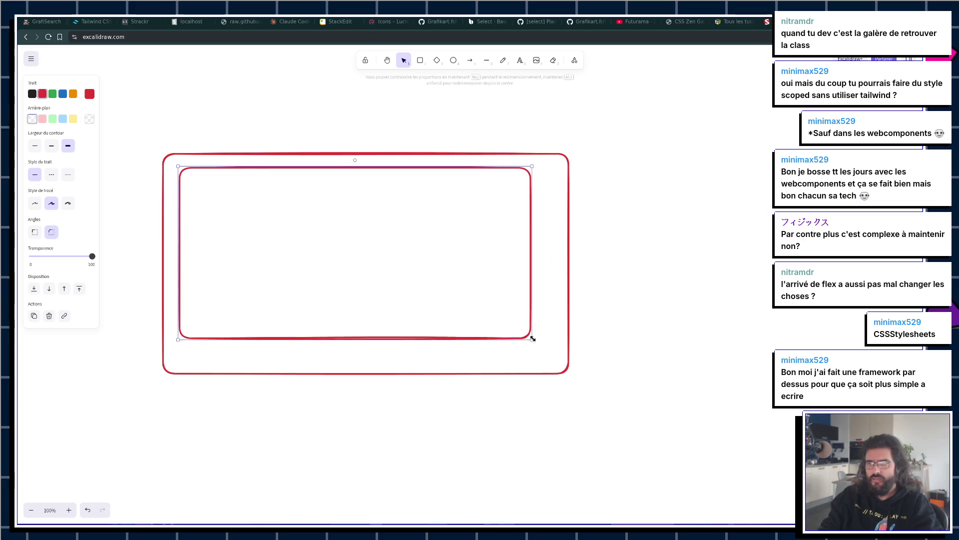
Step: Shrink the inner rectangle, recolour it green and raise its bottom edge into a short band
drag(574, 387, 555, 357)
click(52, 94)
click(366, 398)
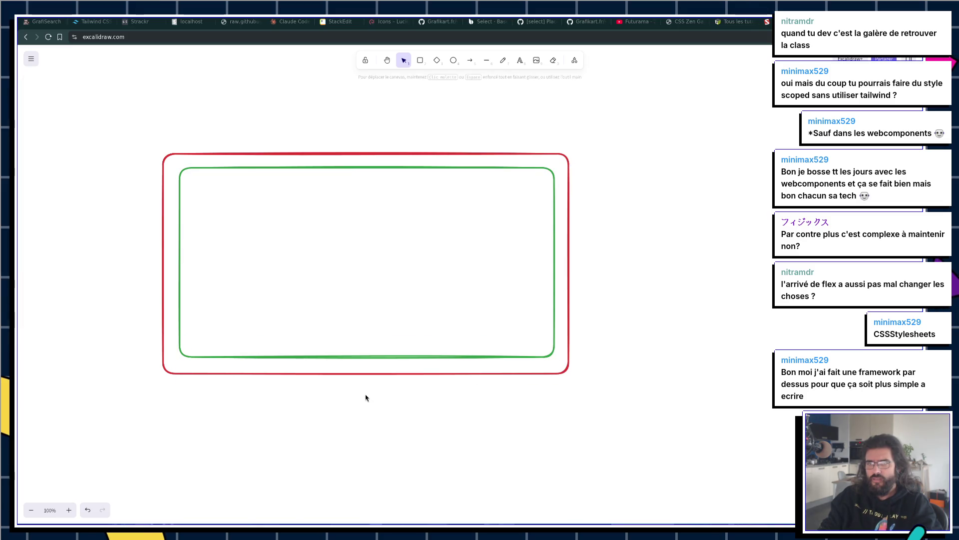
click(355, 357)
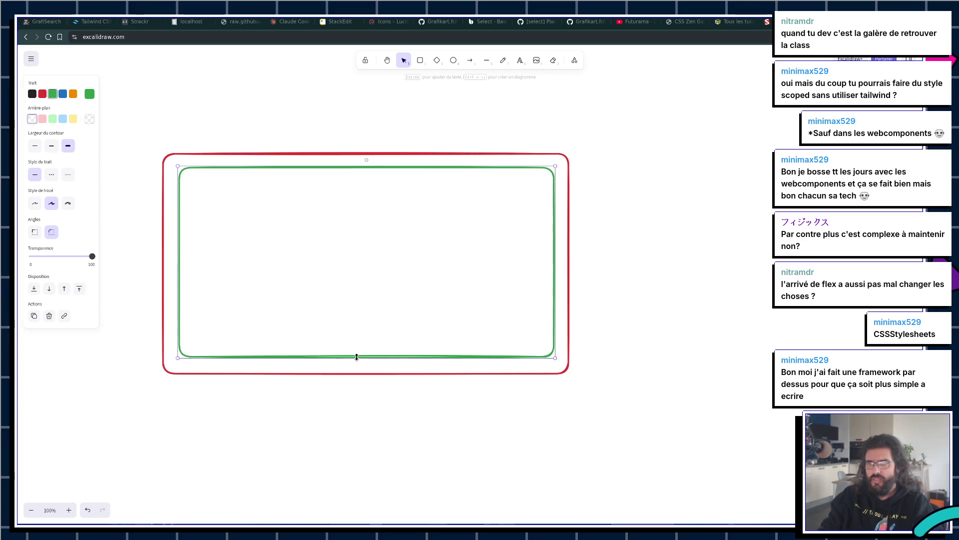
drag(355, 331, 357, 248)
Step: Remove the two stray 'a' text labels left inside the rectangles
double_click(243, 198)
text(a)
double_click(259, 289)
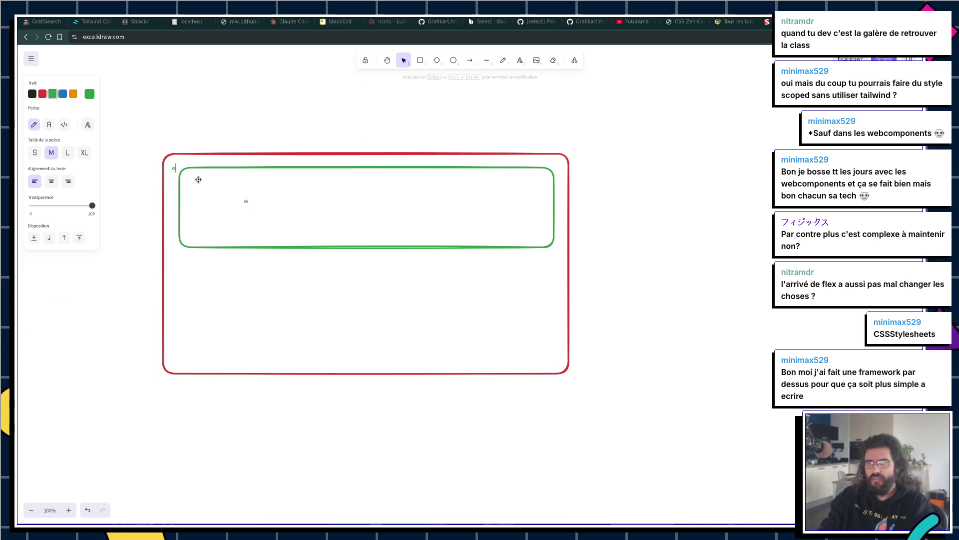
key(Escape)
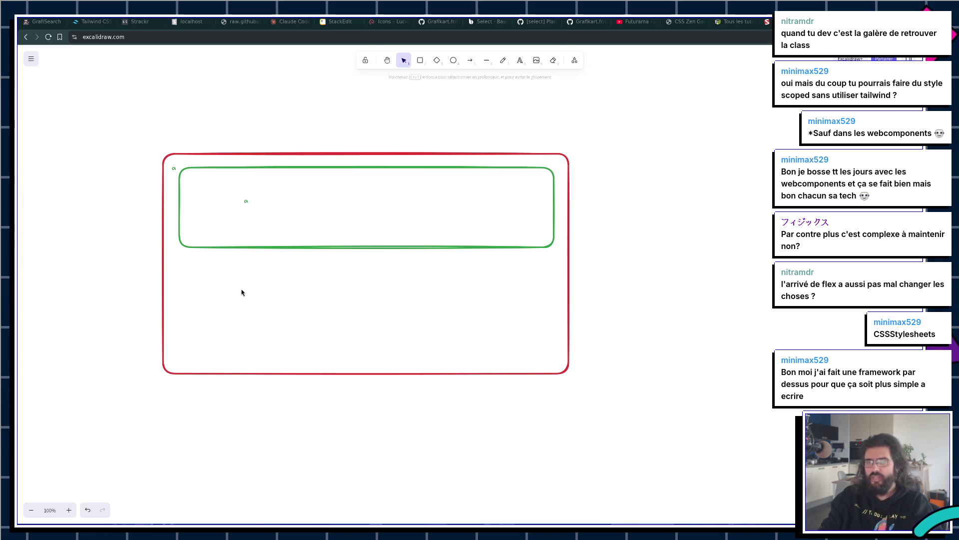
key(Delete)
click(245, 200)
key(Delete)
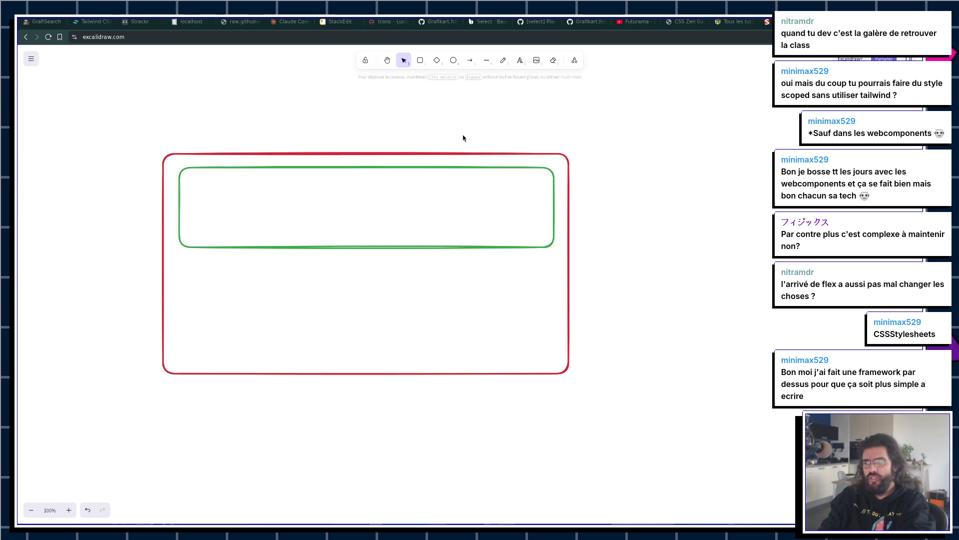
Step: Nudge the green band slightly higher within the red frame
click(200, 174)
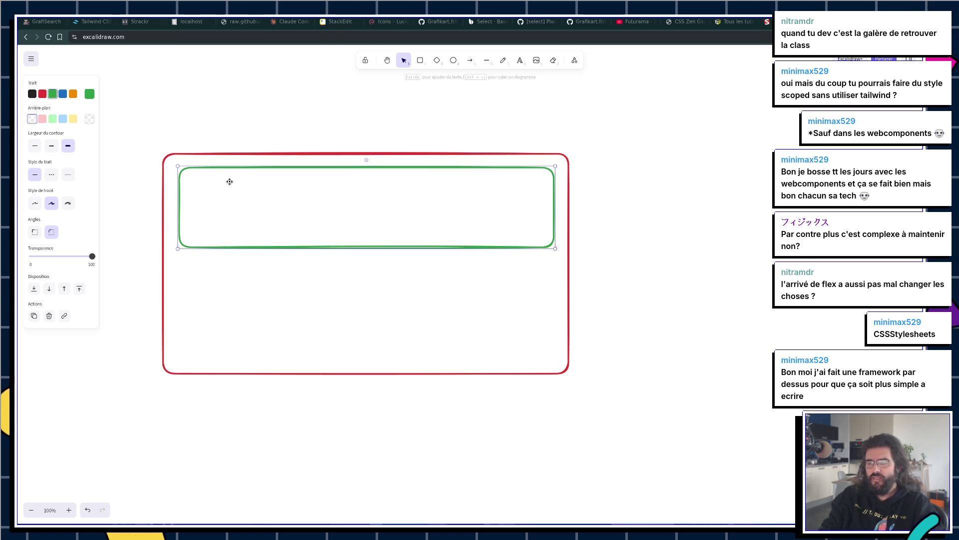
click(240, 360)
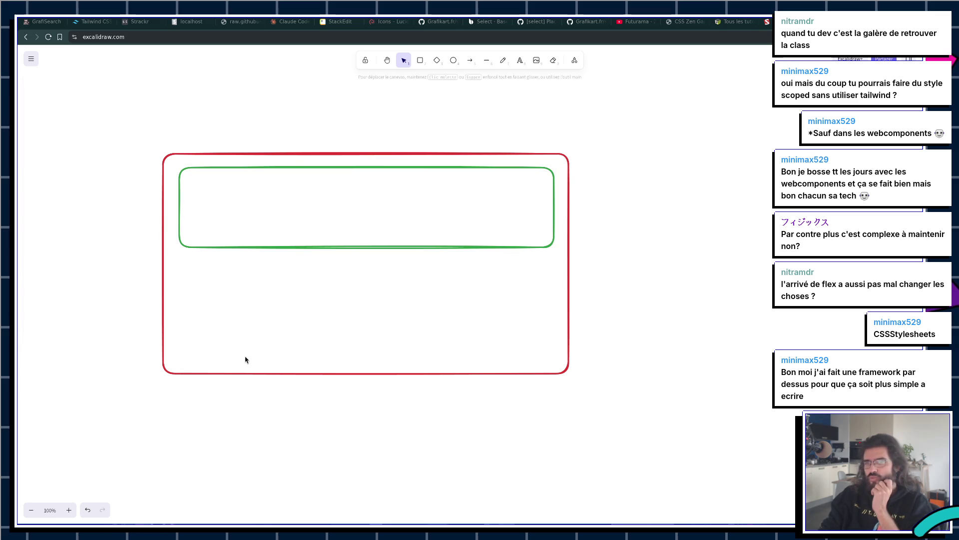
click(432, 246)
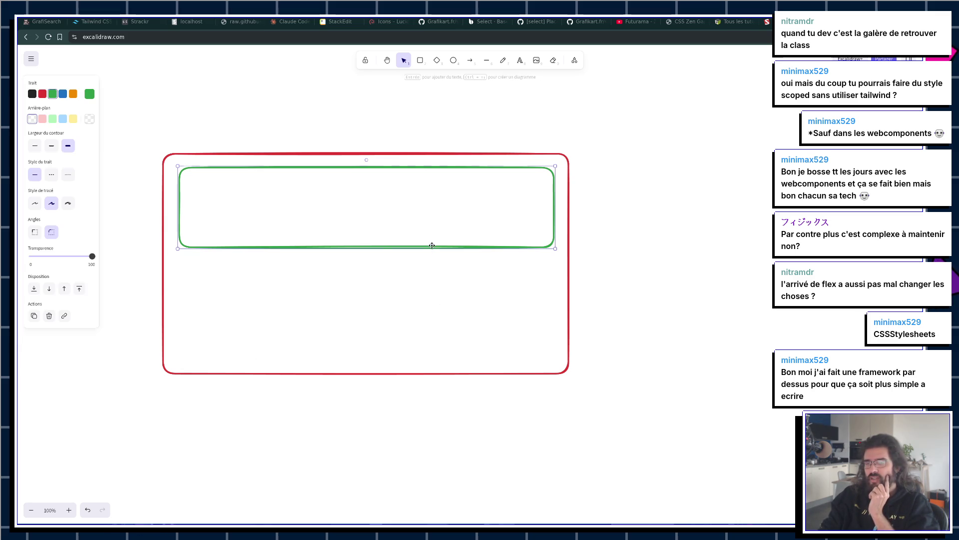
drag(421, 246, 424, 244)
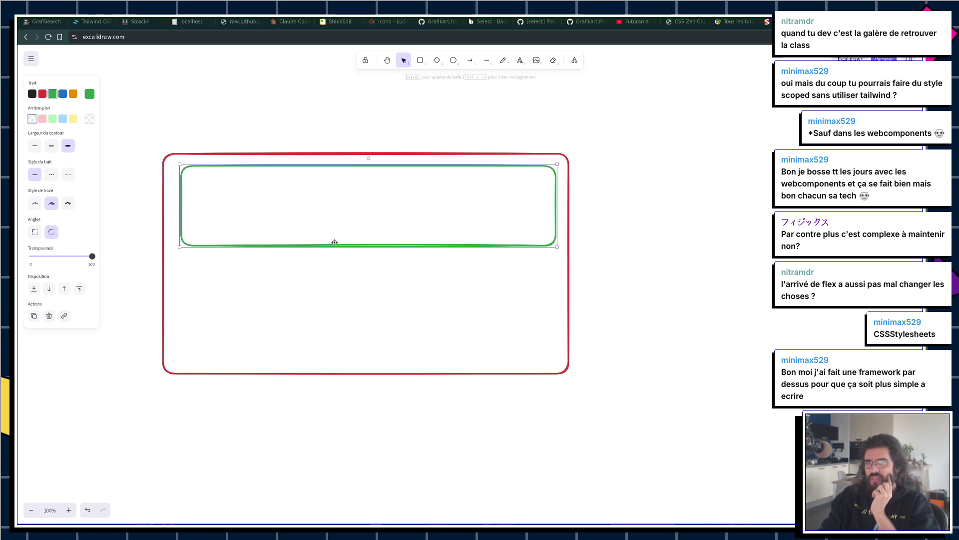
click(278, 447)
click(453, 60)
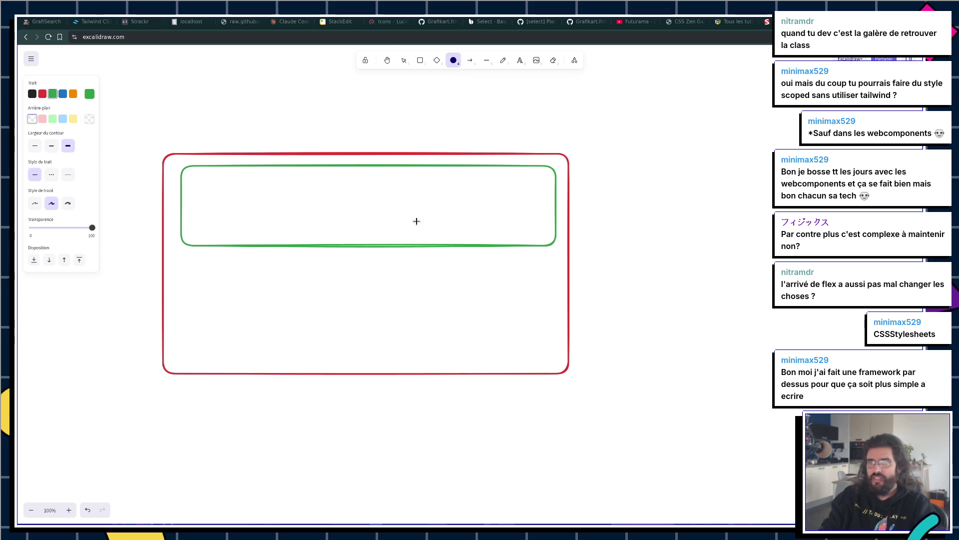
Step: Draw a small green circle below the red frame and a red copy beside it
drag(216, 415, 230, 424)
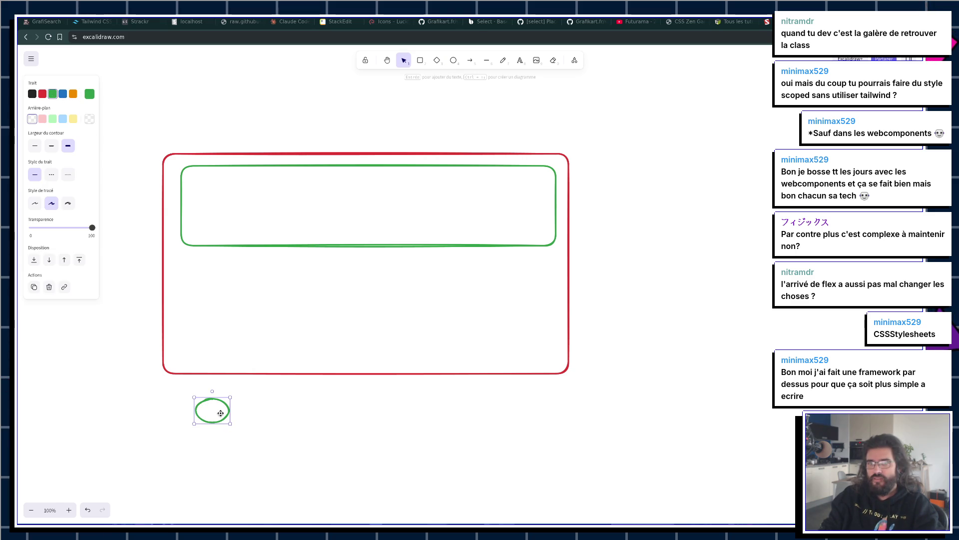
mouse_move(230, 406)
mouse_down()
mouse_move(222, 405)
mouse_move(247, 410)
mouse_up()
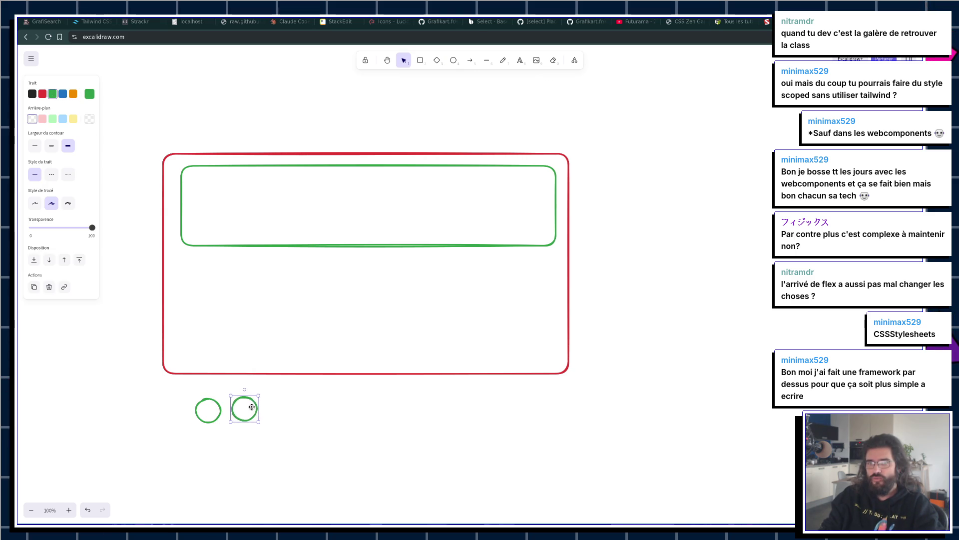
click(43, 93)
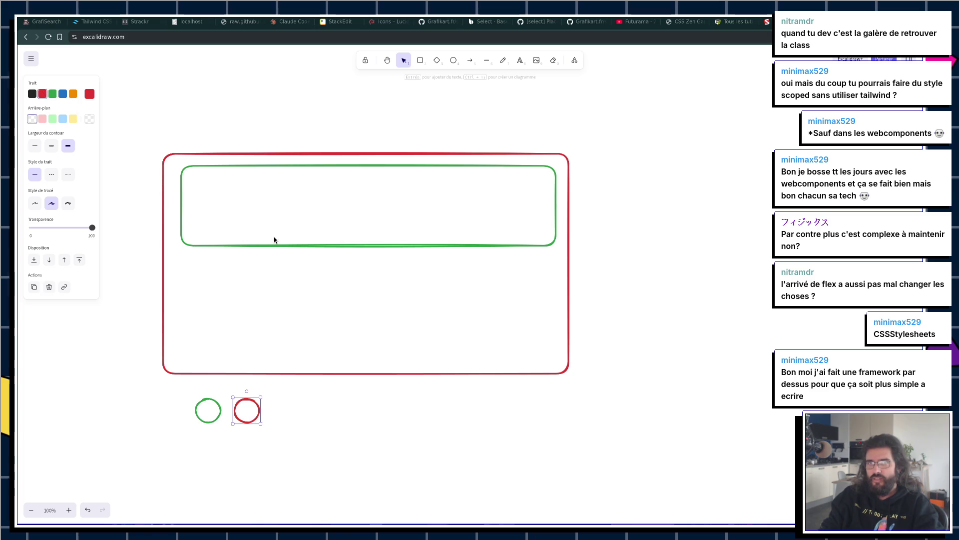
Step: Narrow the red frame and place a copy of both rectangles to the right
drag(150, 131, 589, 371)
alt+drag(502, 356, 861, 347)
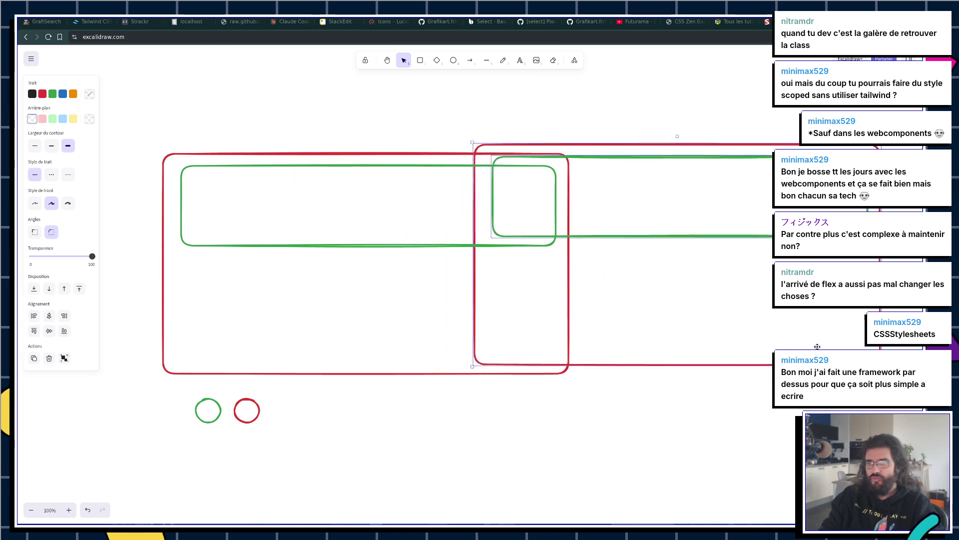
key(ctrl+z)
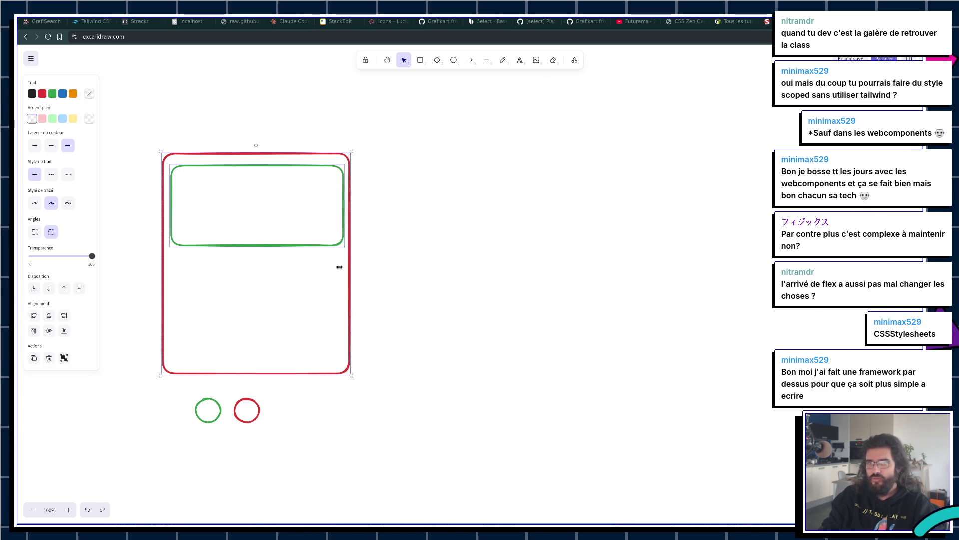
mouse_move(570, 266)
mouse_down()
mouse_move(304, 266)
mouse_move(520, 263)
mouse_up()
click(524, 239)
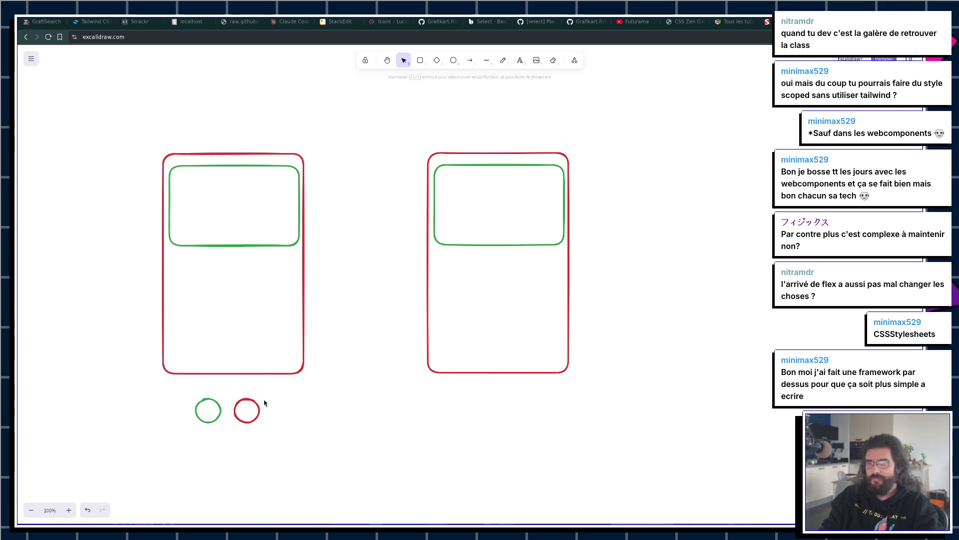
Step: Copy the red and green circles under the right-hand frame
alt+drag(264, 403, 478, 399)
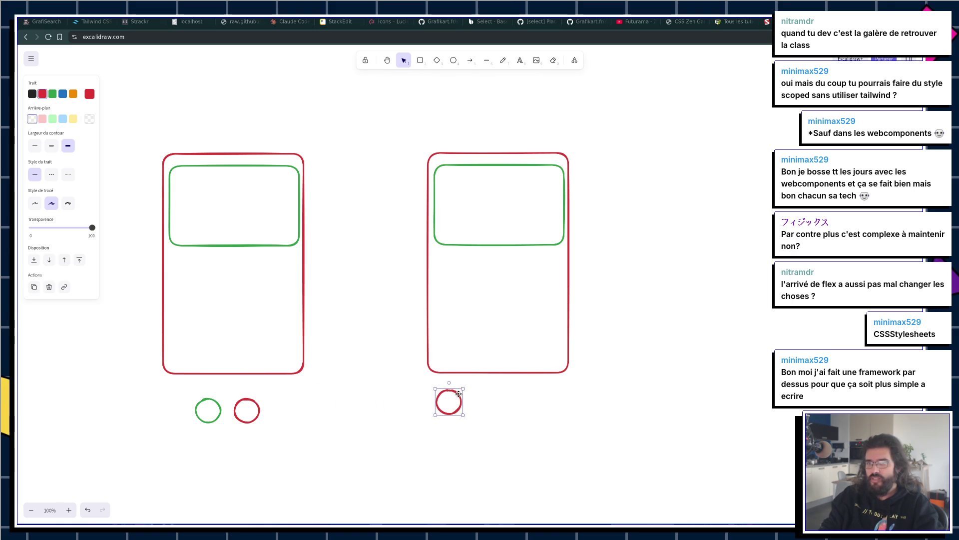
alt+drag(214, 404, 484, 399)
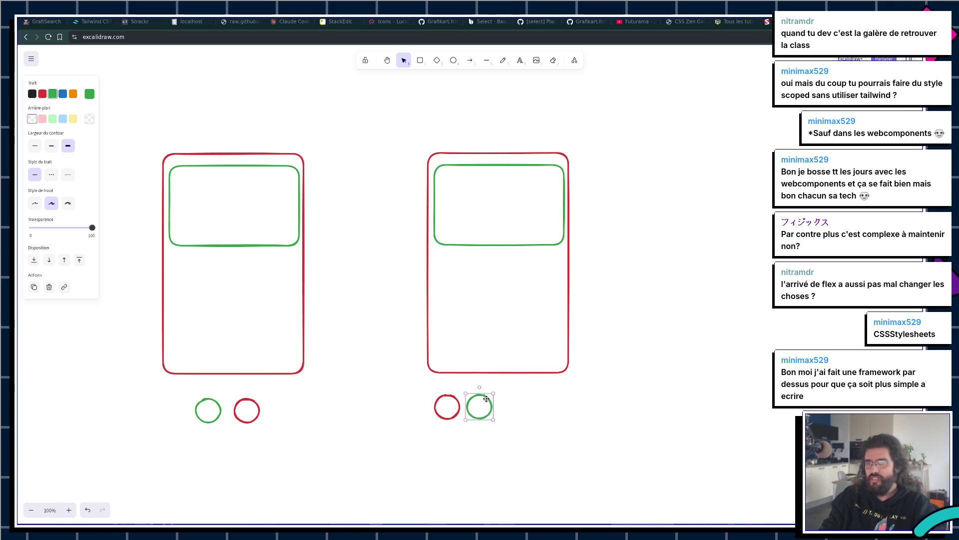
click(520, 401)
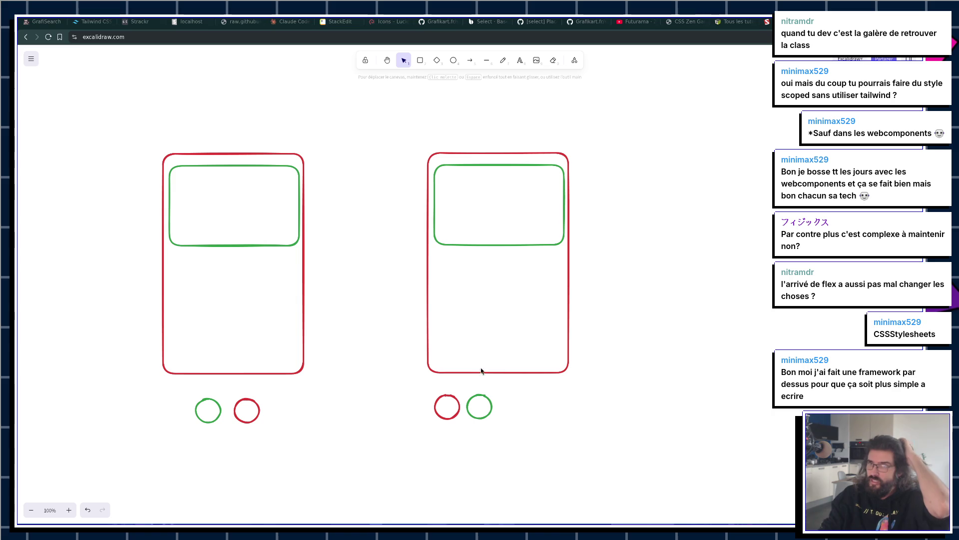
Step: Strike a straight line through the right-hand green circle
click(487, 60)
drag(466, 417, 495, 388)
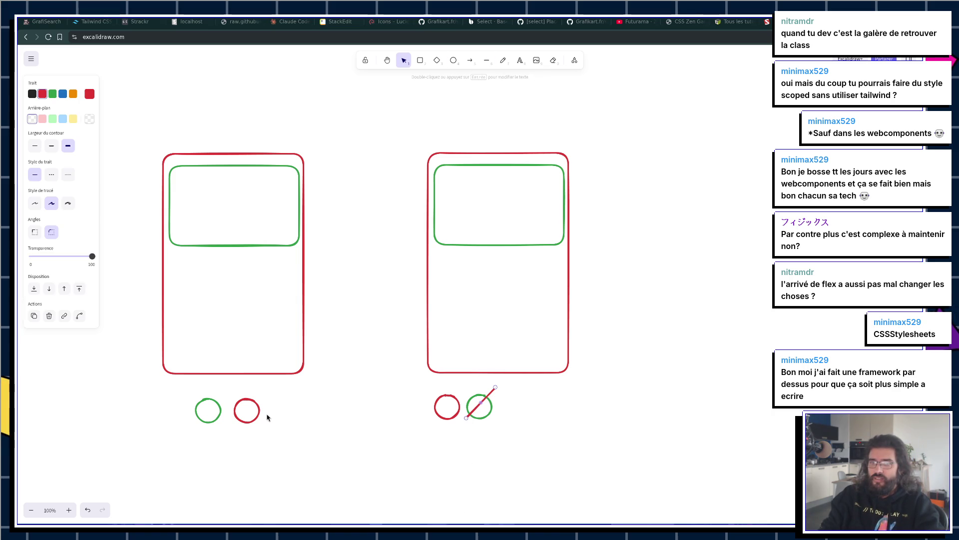
click(238, 409)
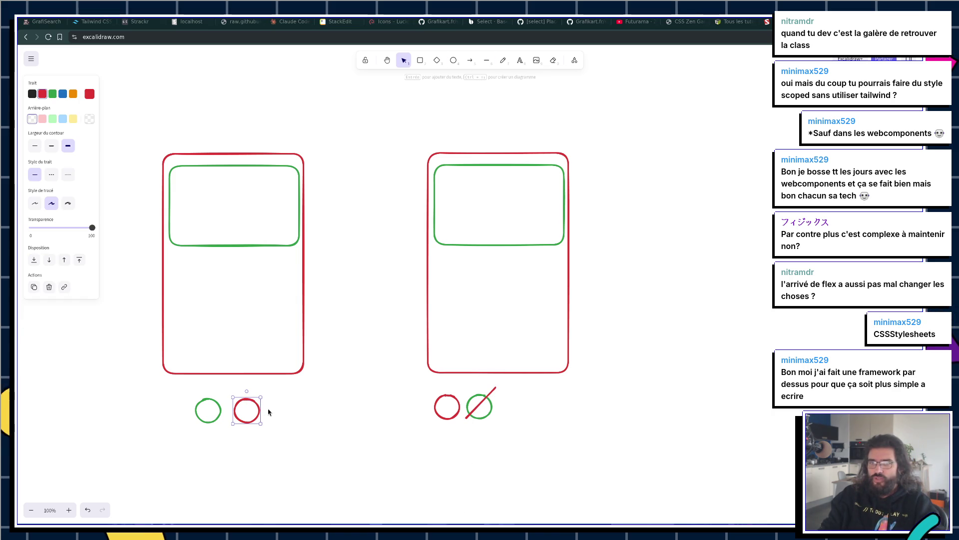
click(285, 406)
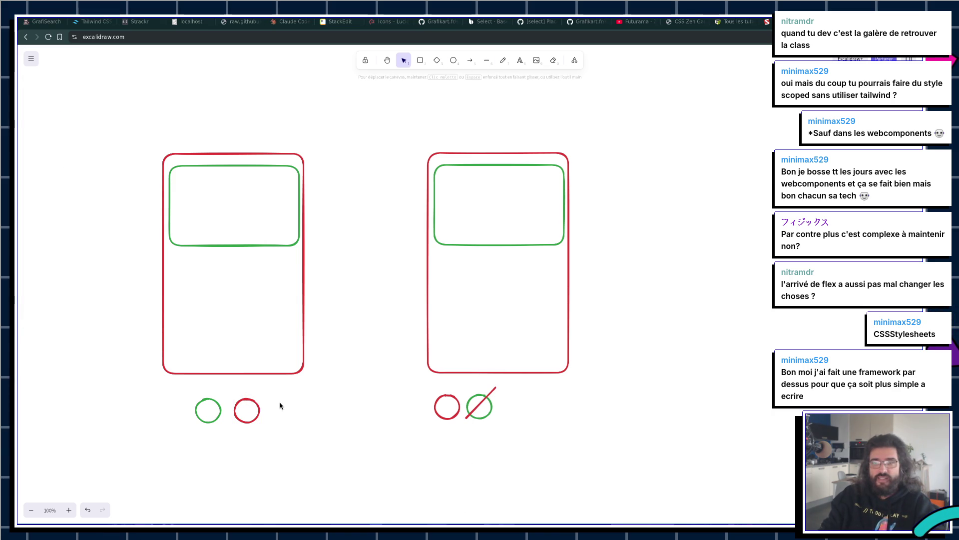
click(217, 409)
Step: Add a dotted-outline green circle right of the left pair, then switch to the Tailwind.md notes
alt+drag(210, 409, 295, 406)
click(67, 174)
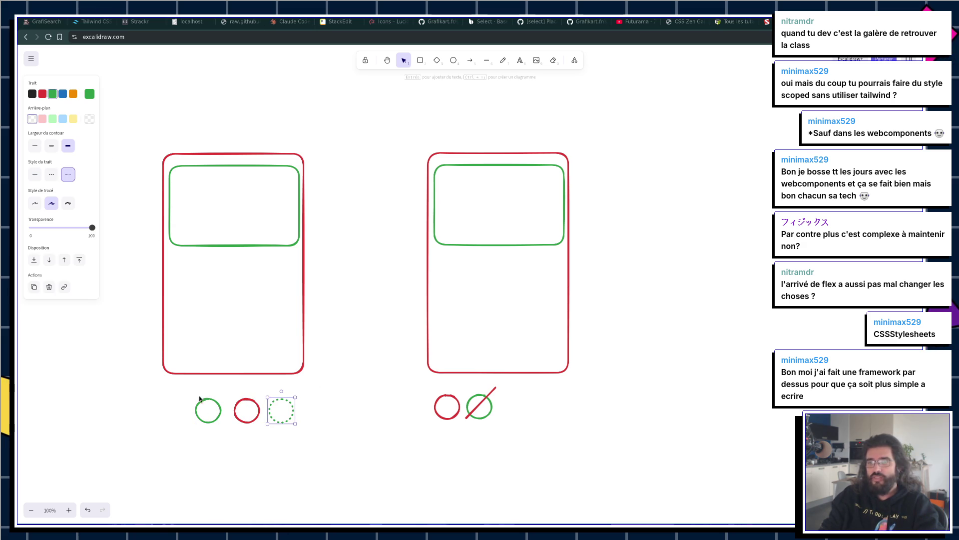
click(256, 383)
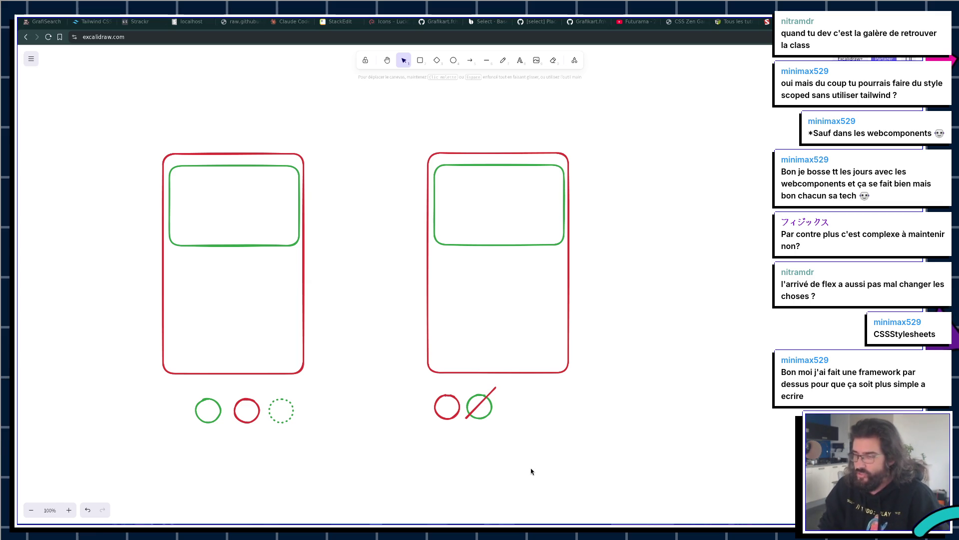
click(288, 404)
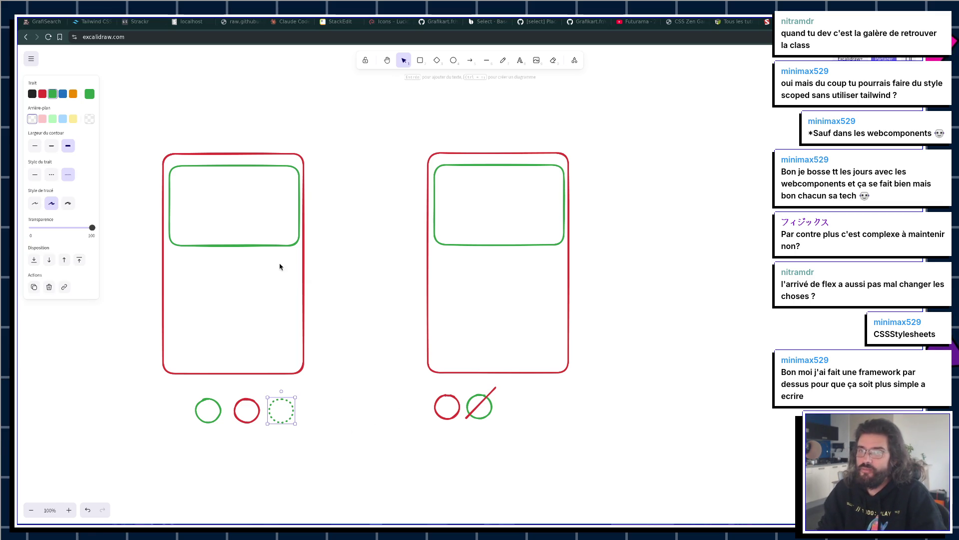
key(alt+Tab)
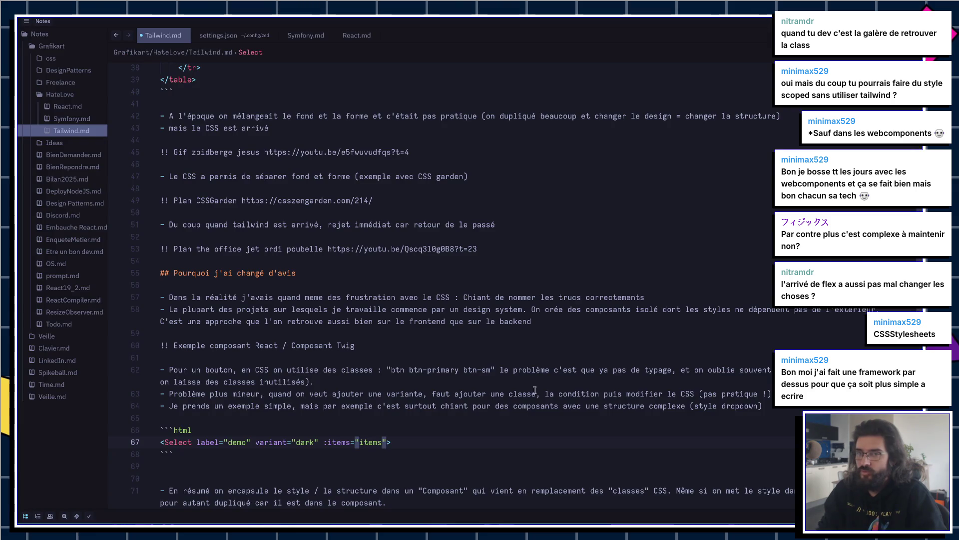
scroll(455, 396, down, 3)
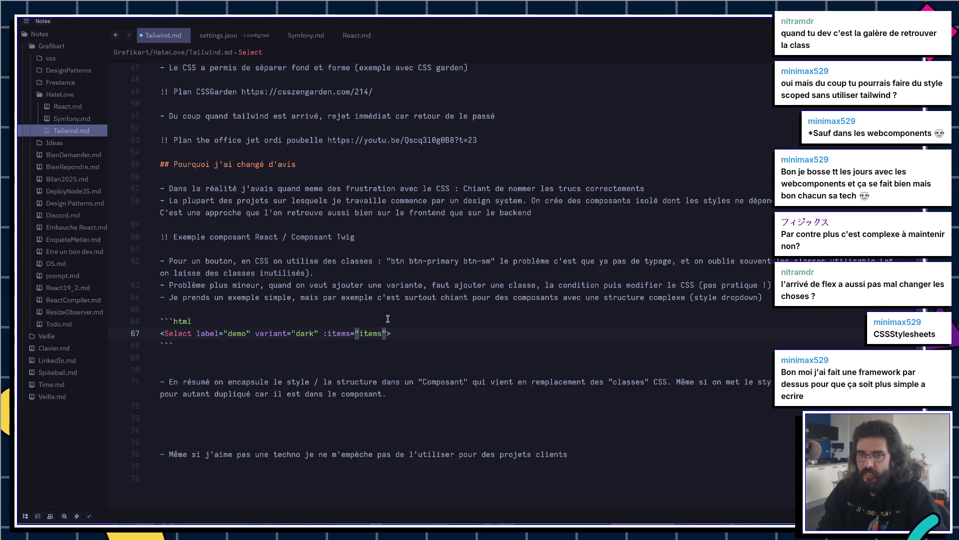
Step: Clear the stray characters and blank line below the code block, then return to Excalidraw
click(305, 360)
text(dd)
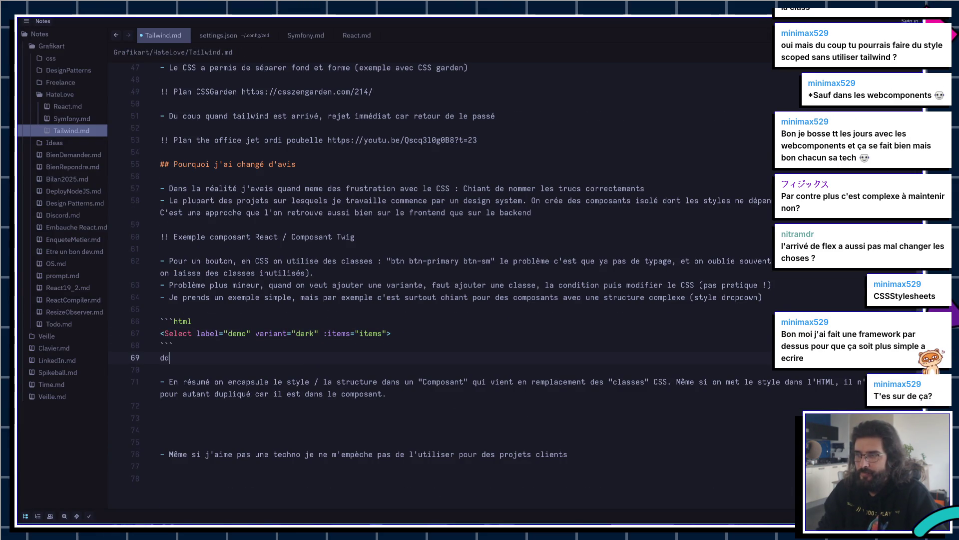
key(BackSpace)
key(BackSpace)
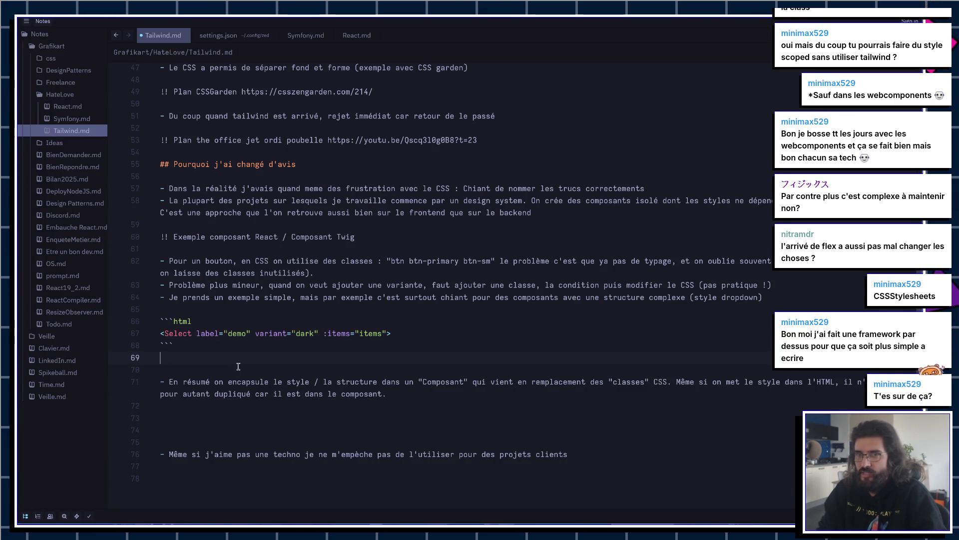
key(Delete)
key(alt+Tab)
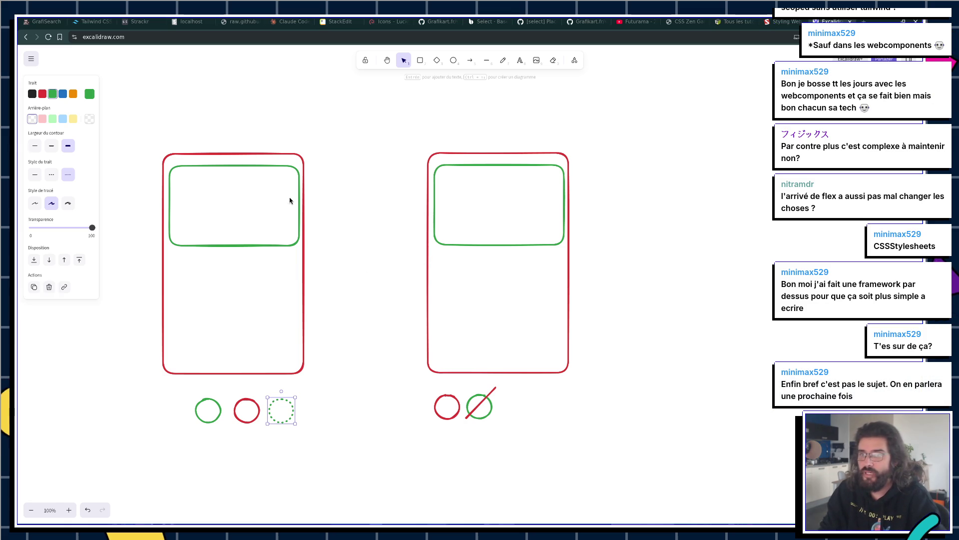
Step: Move the small circles closer under both card sketches, then start a new browser tab
mouse_move(323, 390)
mouse_down()
mouse_move(188, 430)
mouse_move(182, 393)
mouse_move(230, 387)
mouse_up()
click(210, 440)
click(248, 388)
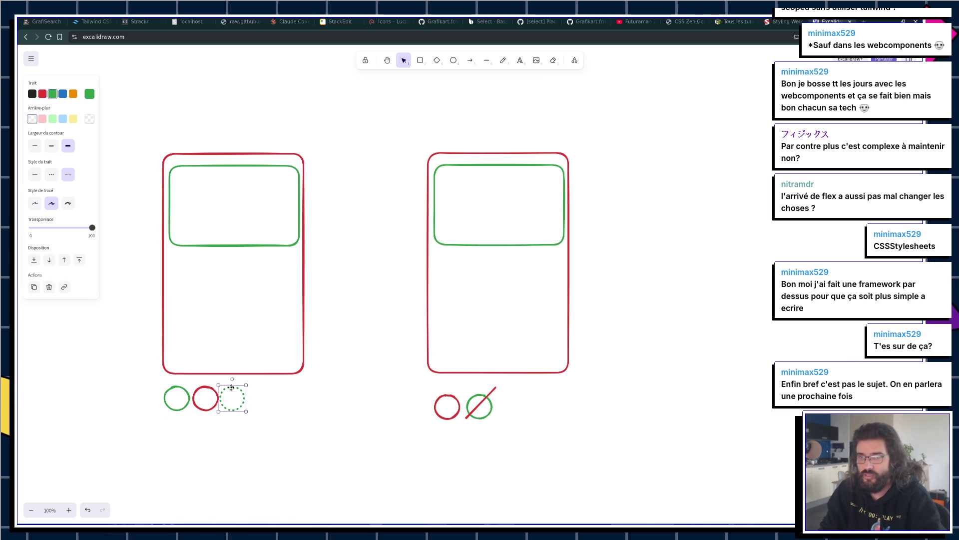
mouse_move(431, 384)
mouse_down()
mouse_move(493, 420)
mouse_move(484, 404)
mouse_up()
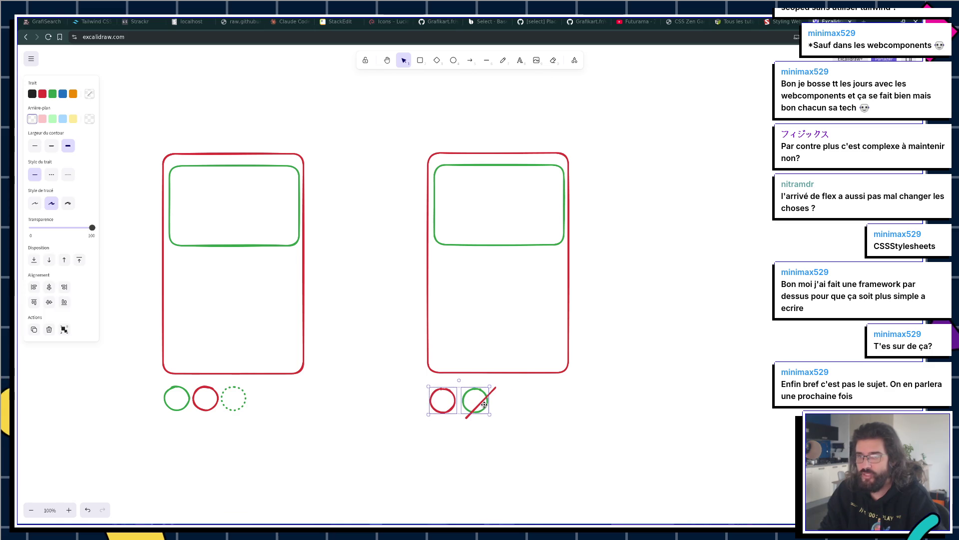
key(ctrl+t)
text(g)
key(Return)
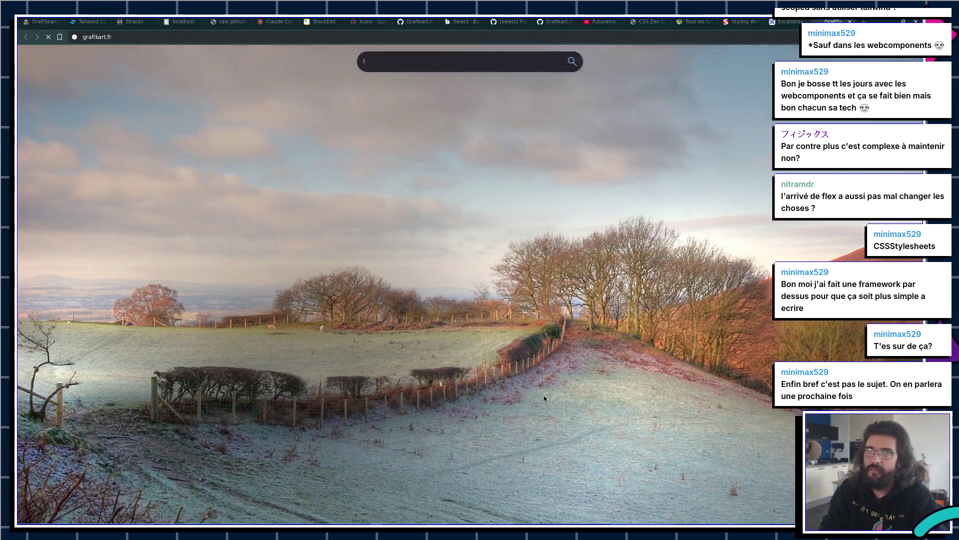
Step: Inspect the comment form's username field markup on the React compiler tutorial, then return to Zed
click(334, 258)
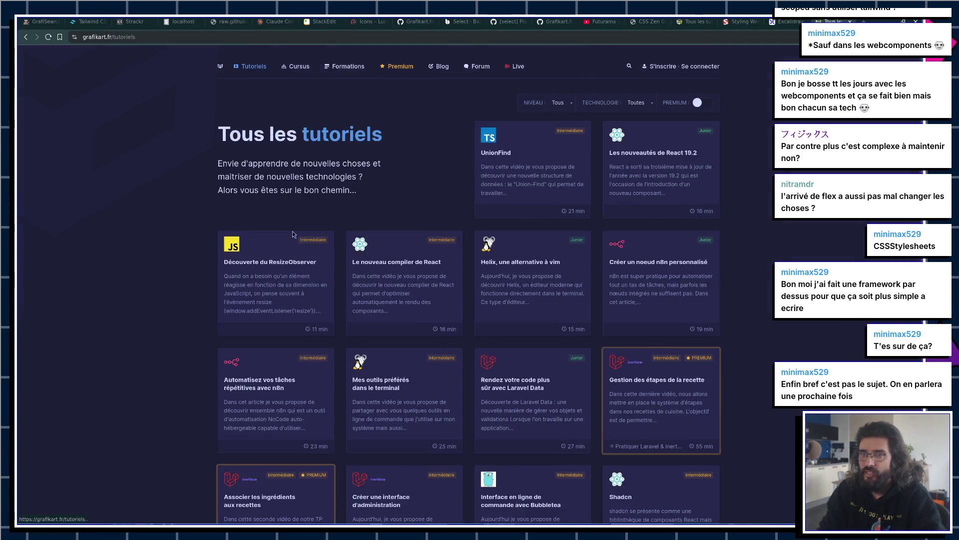
scroll(286, 182, down, 5)
scroll(378, 127, up, 2)
click(377, 127)
scroll(333, 266, down, 4)
scroll(334, 265, down, 5)
scroll(331, 248, down, 5)
scroll(326, 232, down, 5)
scroll(320, 216, down, 3)
right_click(312, 185)
key(Escape)
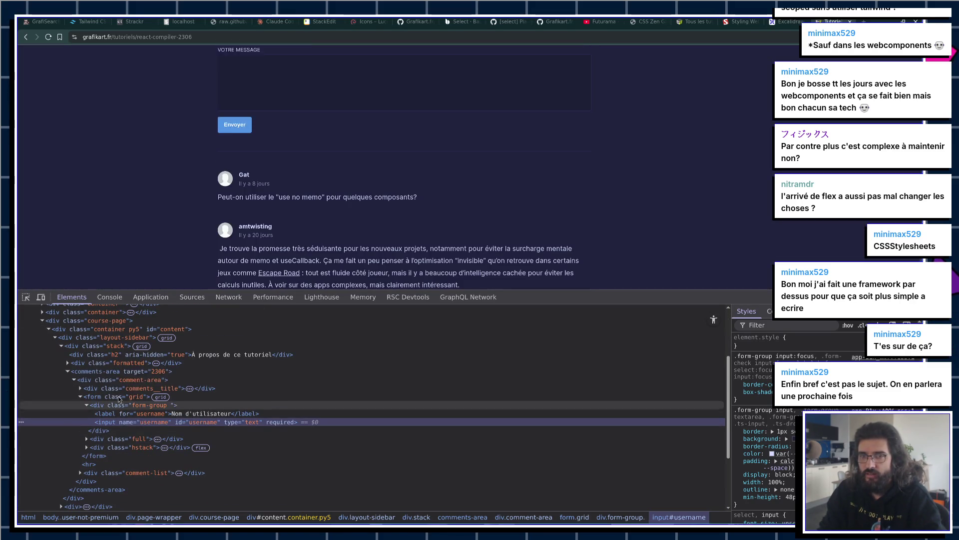
key(Left)
key(Left)
key(Left)
key(Left)
key(Left)
key(Left)
key(Left)
key(Left)
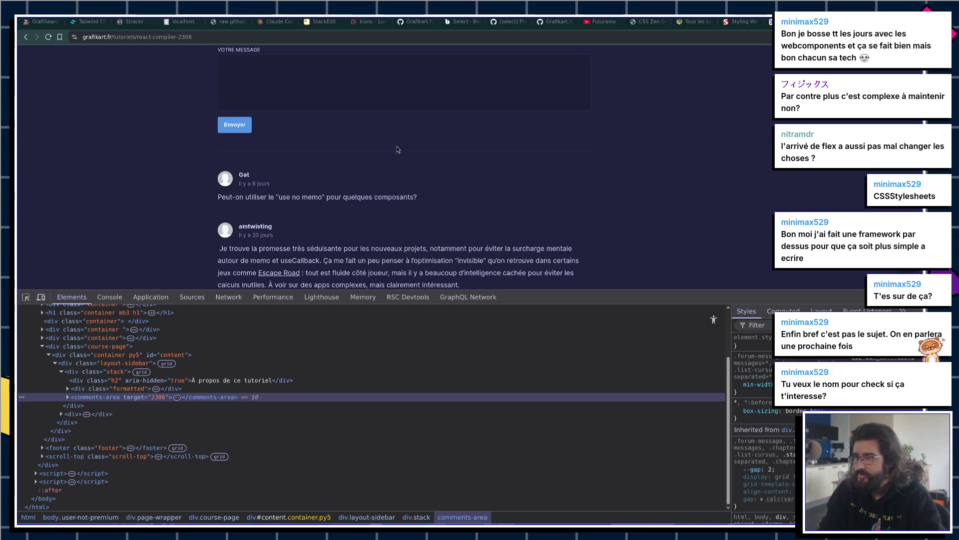
key(alt+Tab)
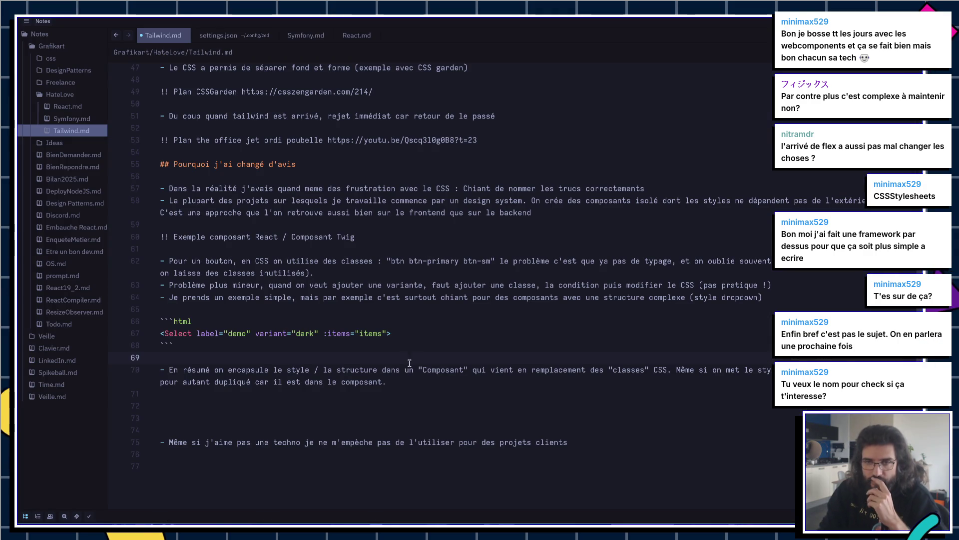
Step: Add a size attribute to the Select tag on line 67 and undo the accidental 'bouton' replacement
click(369, 401)
click(360, 384)
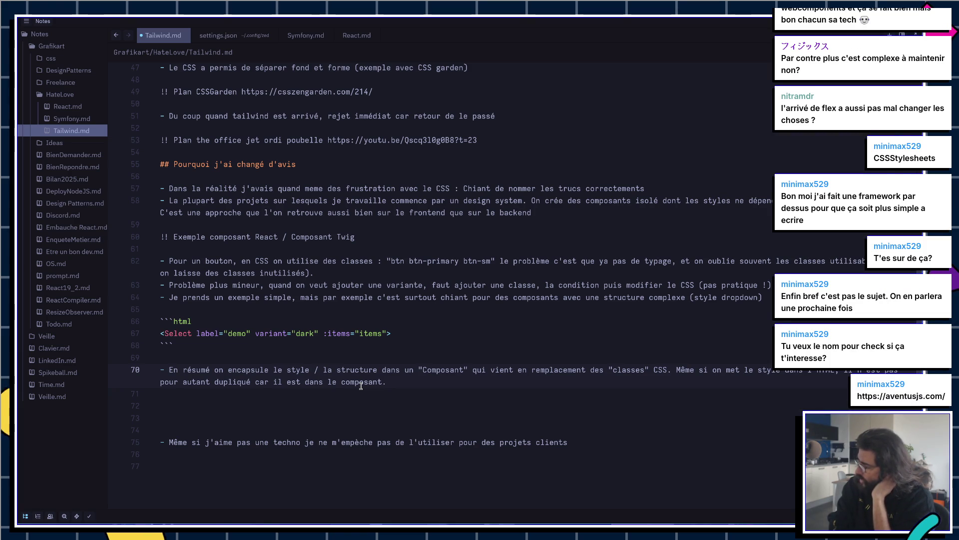
click(387, 333)
text(size="sm)
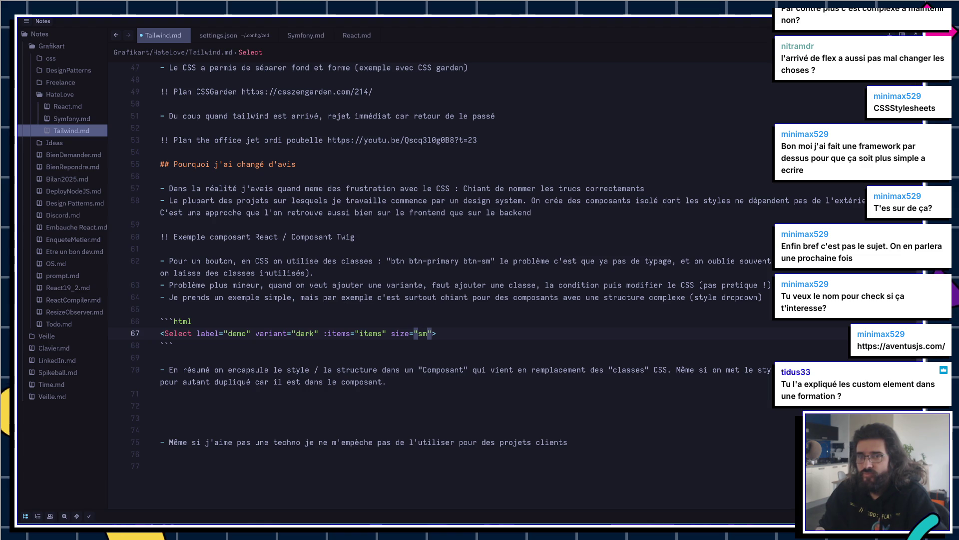
double_click(197, 260)
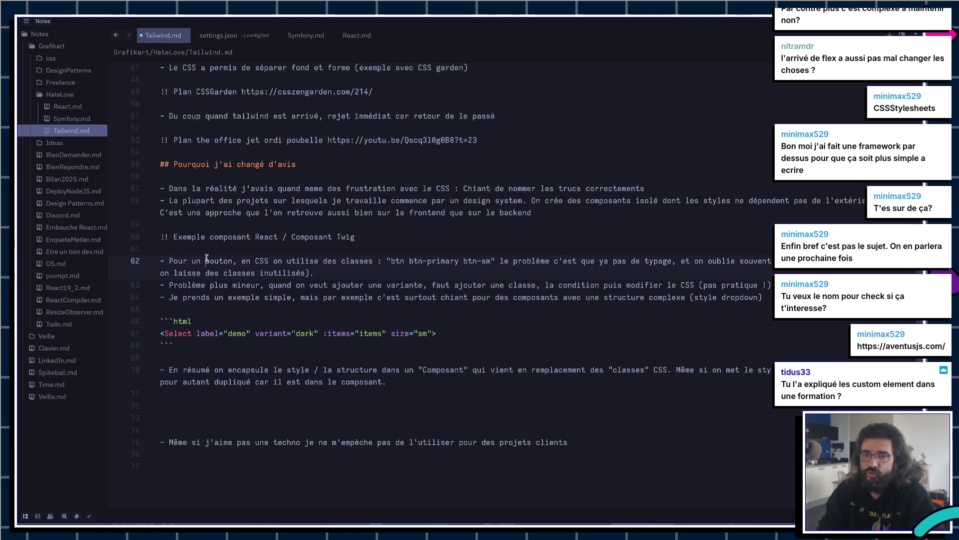
text(sele)
key(ctrl+z)
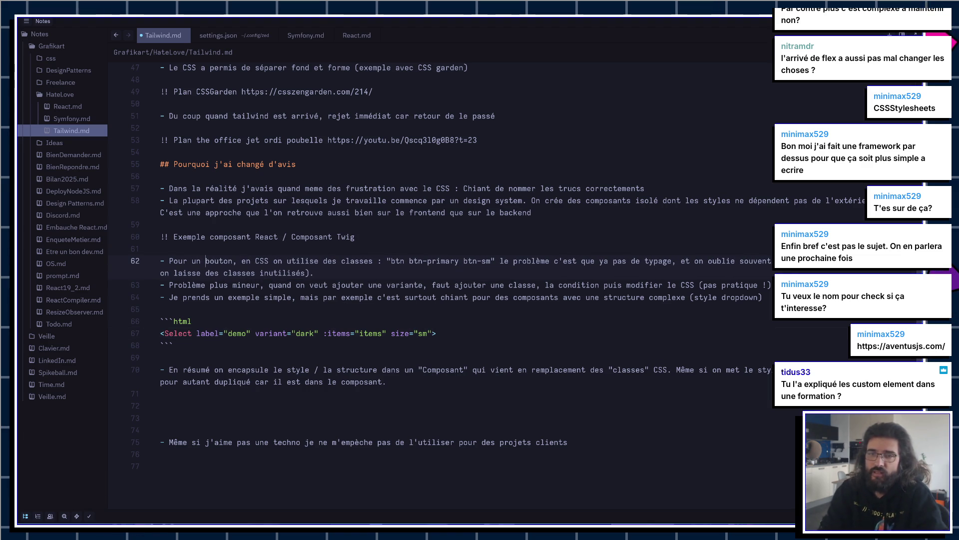
Step: Clear the value after size= on line 67, then open a new browser tab
click(432, 333)
key(BackSpace)
key(BackSpace)
key(BackSpace)
text("sm)
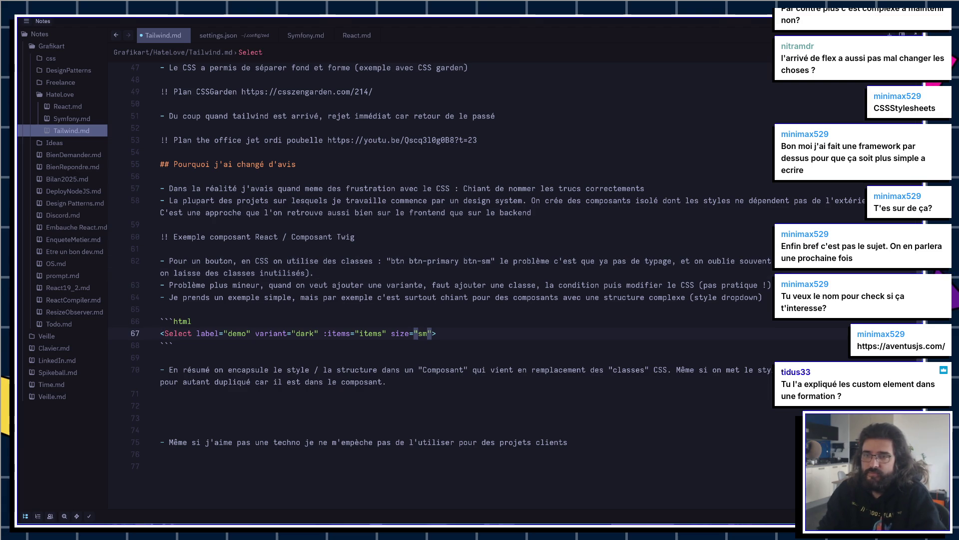
click(380, 298)
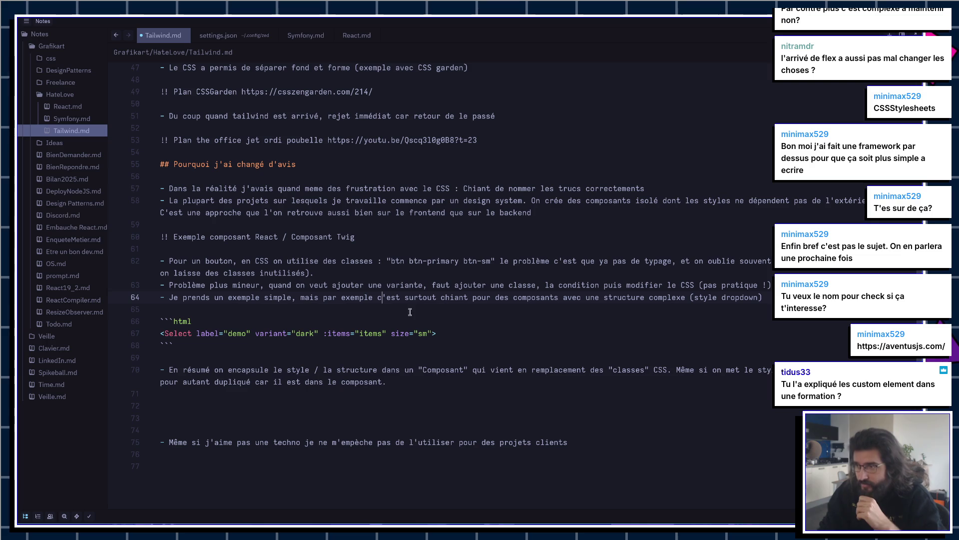
key(alt+Tab)
key(ctrl+t)
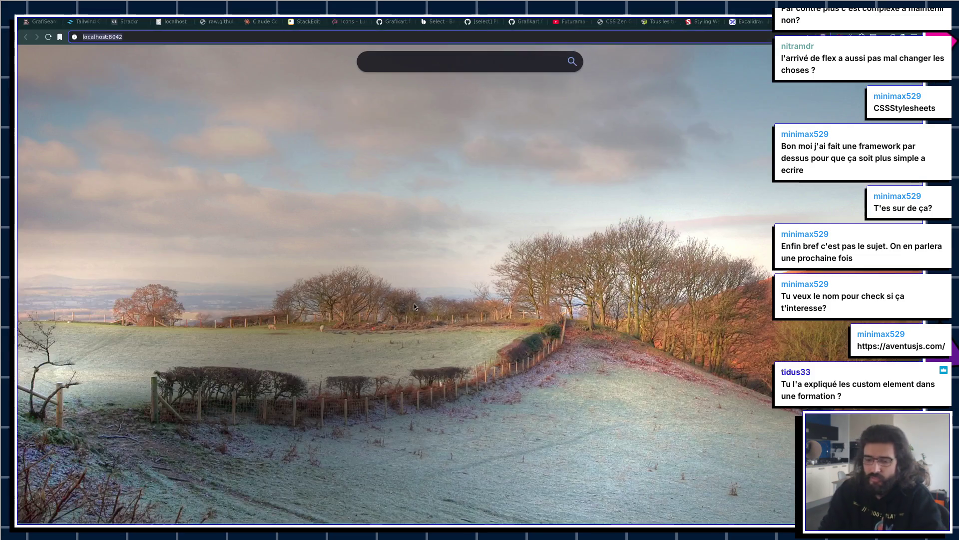
text(cu)
Step: Close the spare tab and DevTools, then find and open the Custom Element Skeleton tutorial via site search
key(ctrl+w)
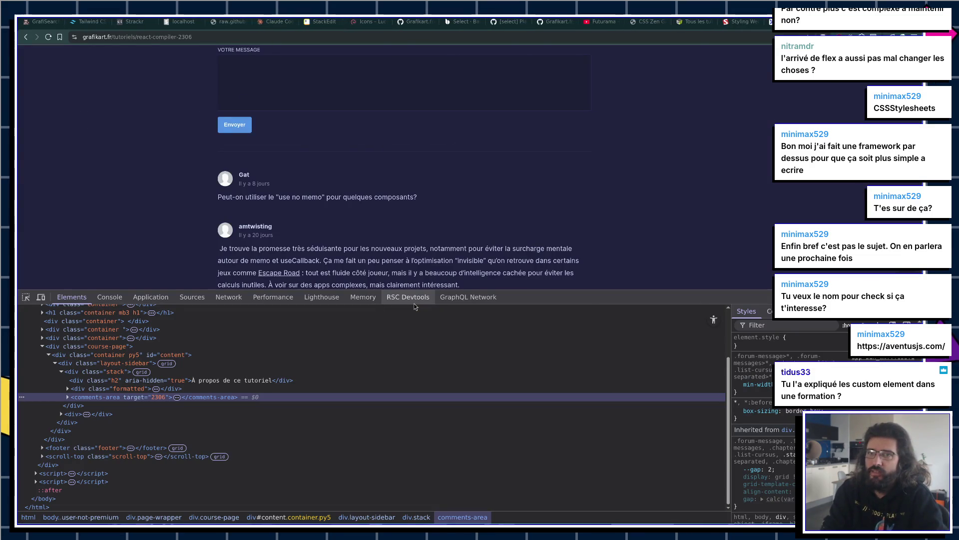
key(ctrl+l)
text(gr)
key(Tab)
key(Escape)
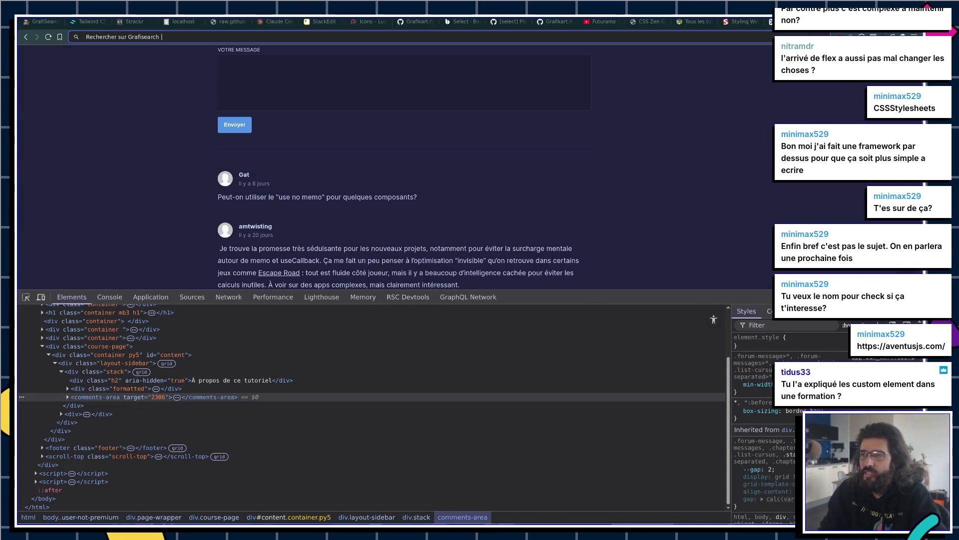
key(F12)
key(ctrl+k)
text(custom)
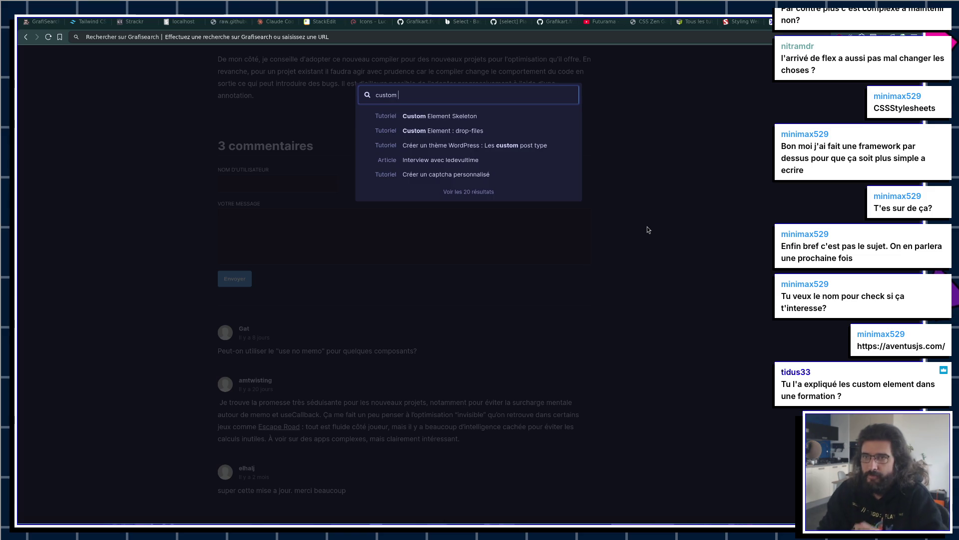
click(456, 115)
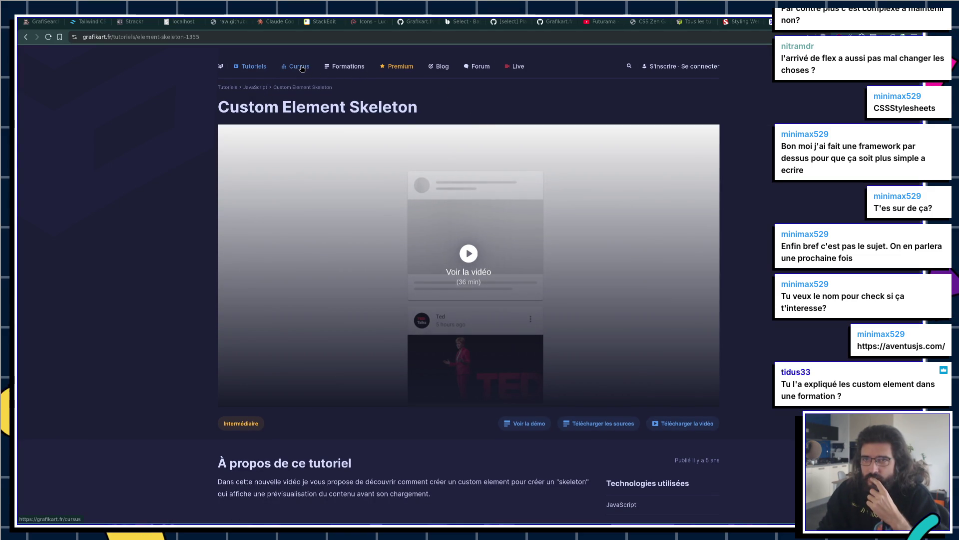
Step: Browse the Apprendre le JavaScript course, then search the site for 'component'
click(255, 87)
click(280, 217)
scroll(280, 217, down, 5)
scroll(284, 223, down, 5)
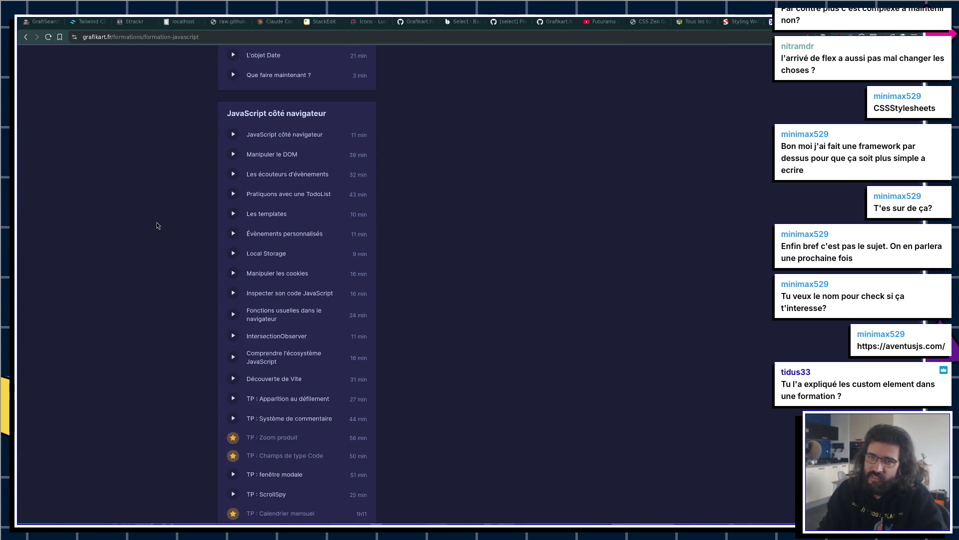
scroll(162, 221, down, 2)
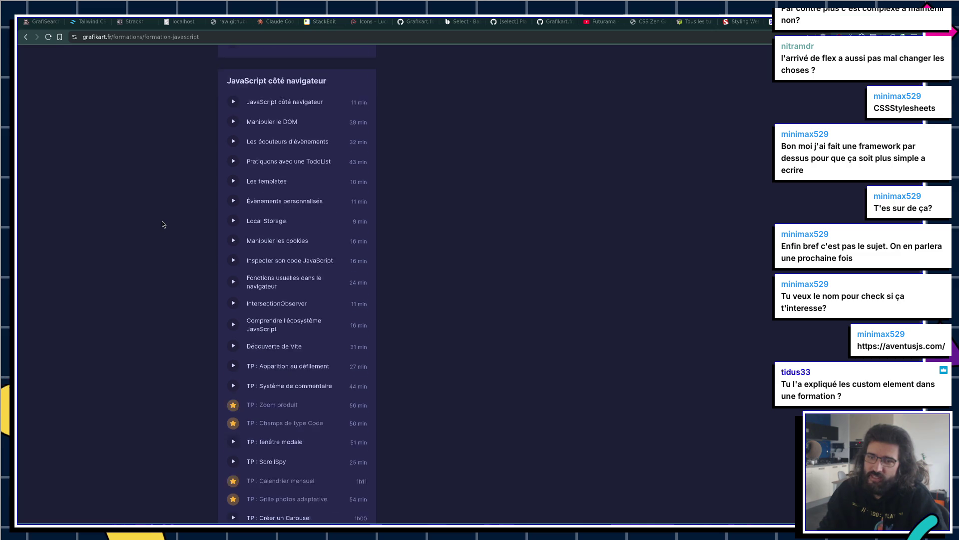
scroll(162, 221, down, 3)
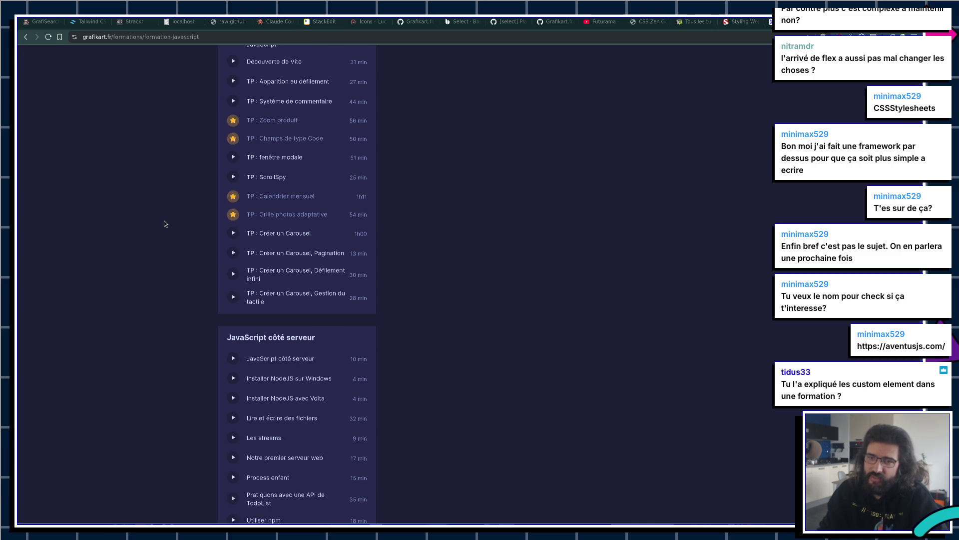
scroll(164, 221, down, 3)
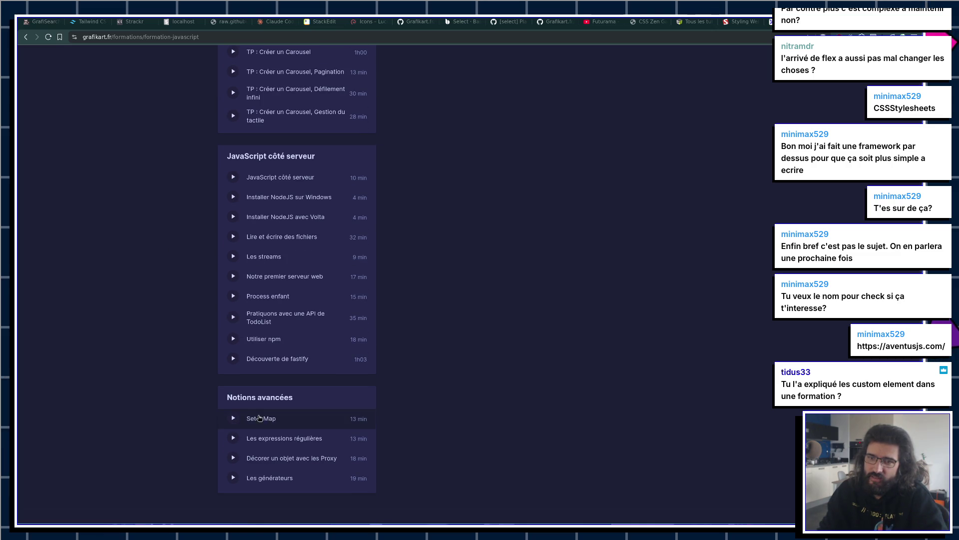
scroll(268, 473, up, 4)
scroll(332, 375, up, 3)
scroll(450, 345, up, 2)
key(ctrl+k)
text(webcom)
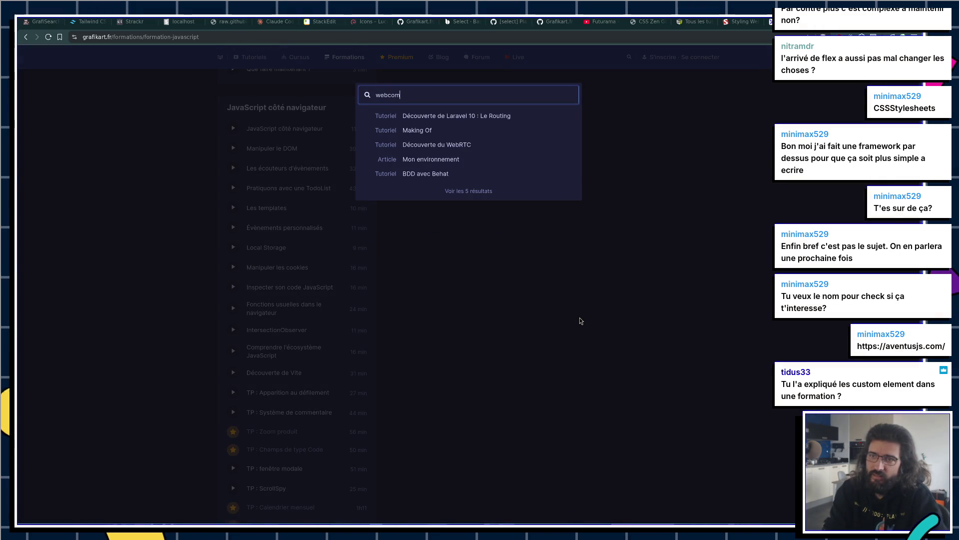
key(ctrl+a)
text(c)
text(t)
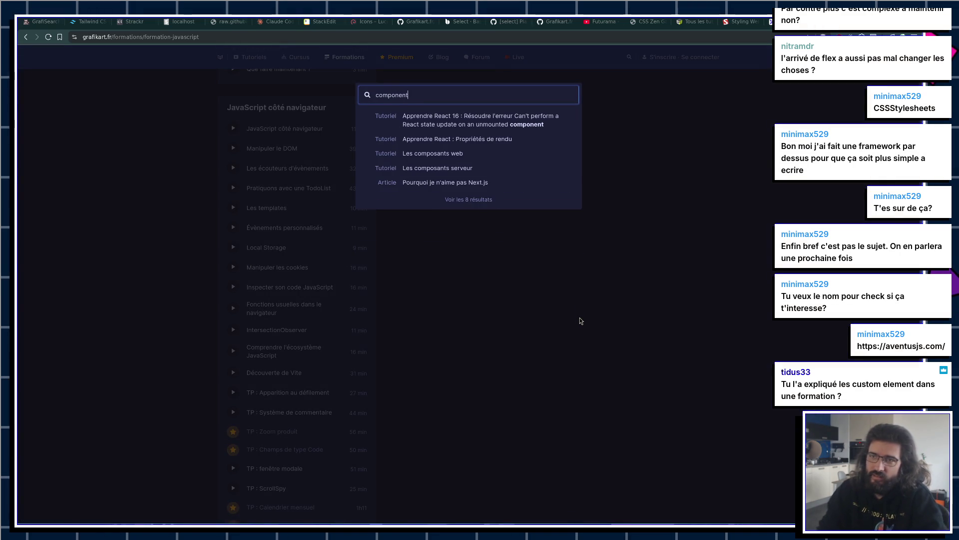
Step: Read through the Les composants web tutorial down to its comments, then return to Zed
click(442, 156)
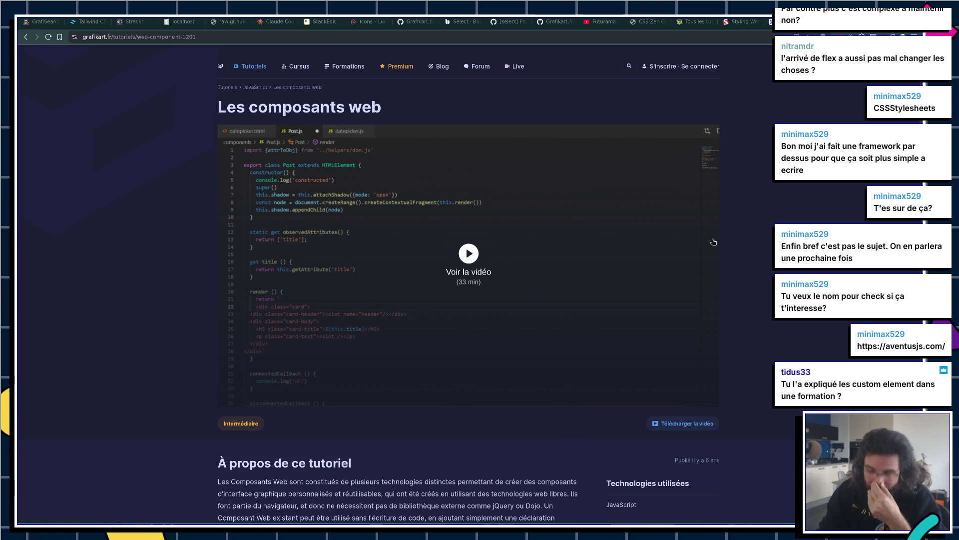
scroll(354, 150, down, 3)
scroll(354, 150, down, 5)
scroll(360, 158, down, 5)
scroll(389, 188, down, 5)
scroll(414, 214, down, 5)
scroll(414, 214, down, 5)
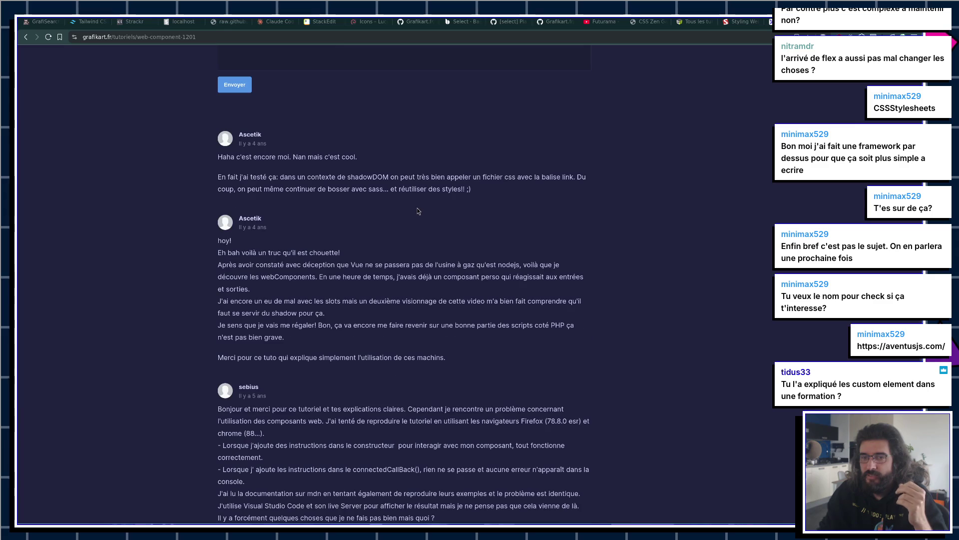
scroll(420, 203, up, 4)
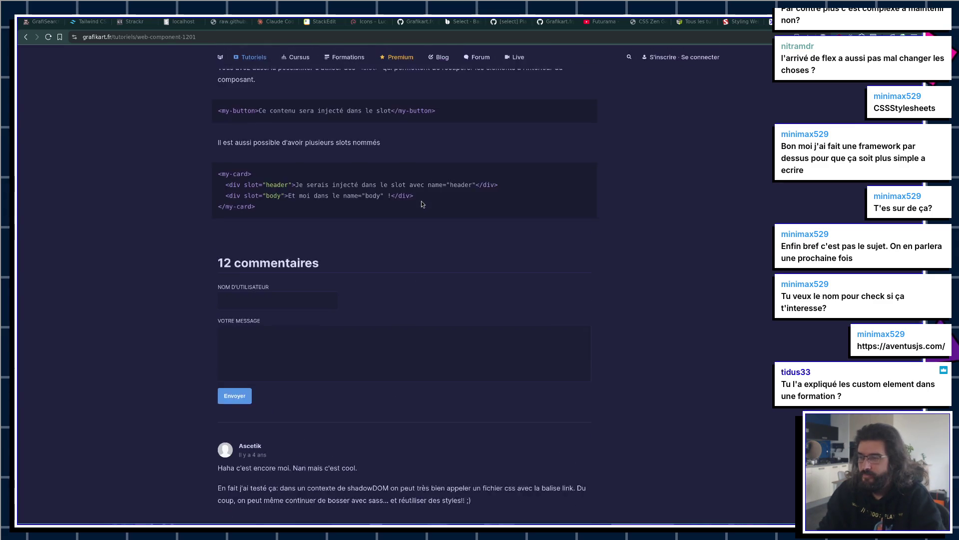
key(alt+Tab)
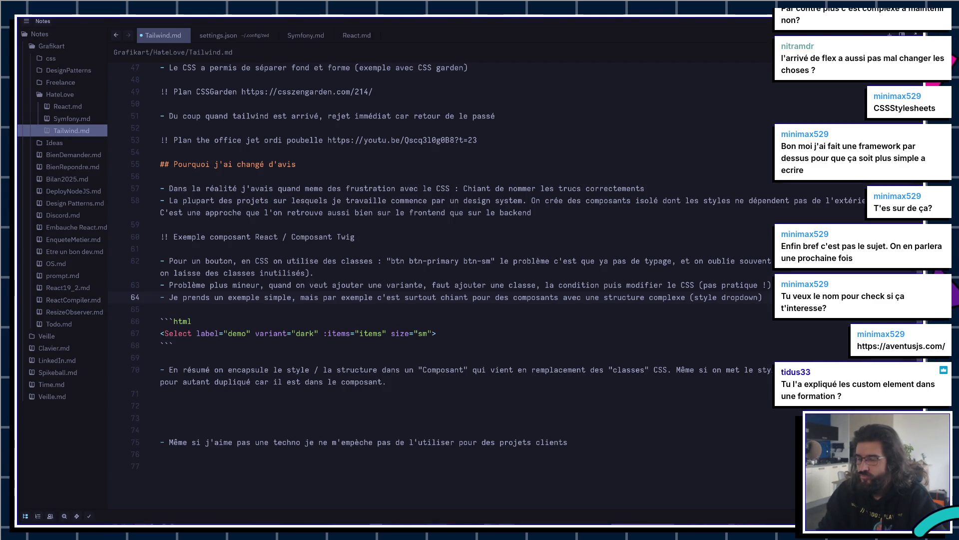
Step: Open the AventusJS docs in a new tab and go to the Introduction page
key(alt+Tab)
key(ctrl+t)
text(aventusjs.com)
key(Return)
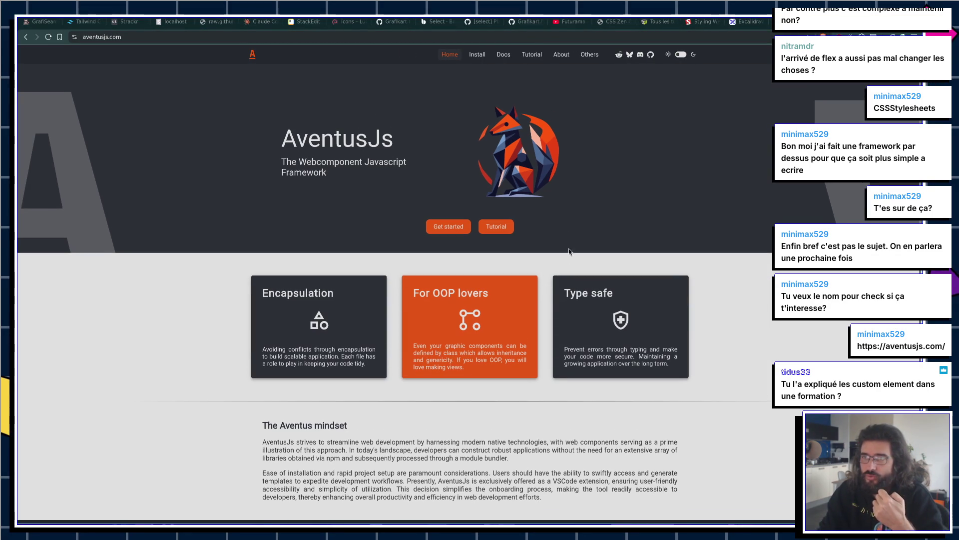
click(483, 56)
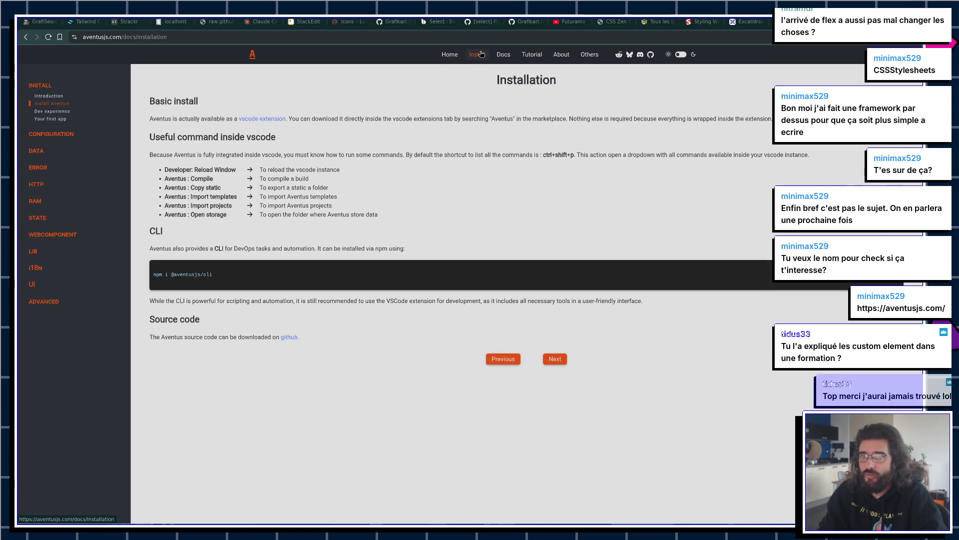
click(503, 54)
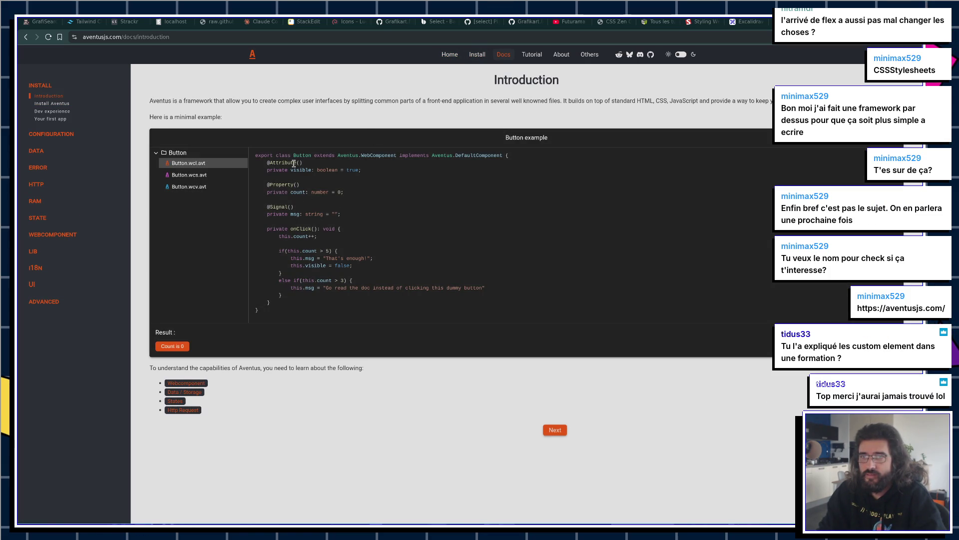
Step: View the Button example's stylesheet, template and class files, then return to the notes
click(233, 177)
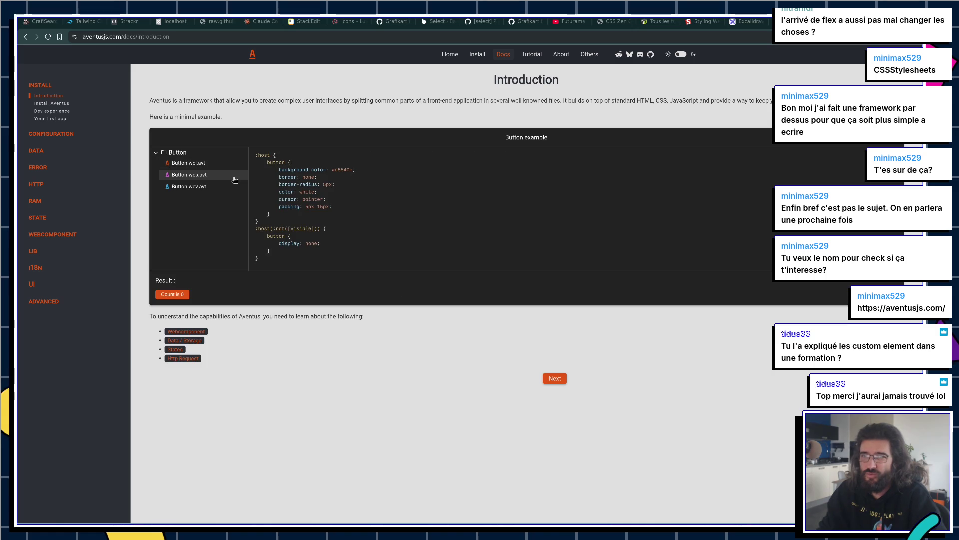
click(211, 187)
click(218, 166)
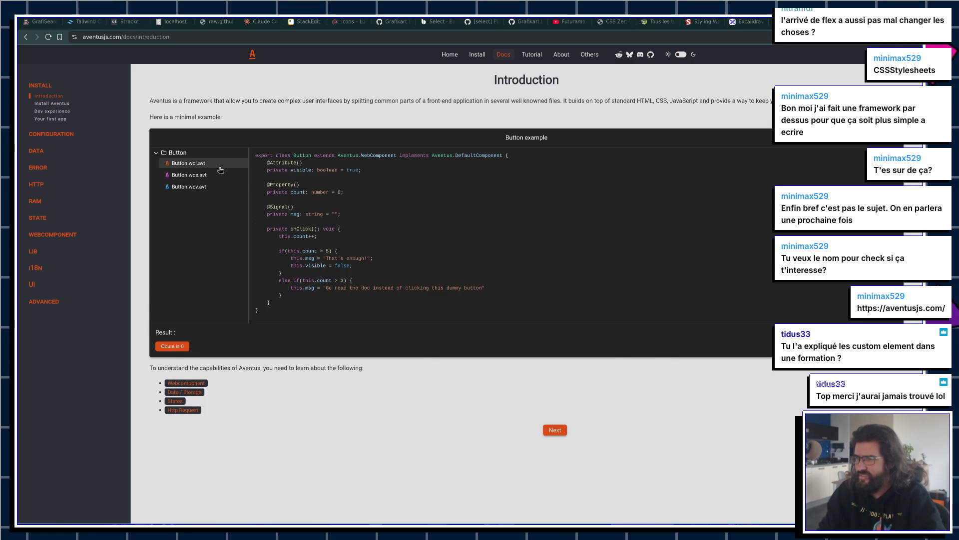
key(alt+Tab)
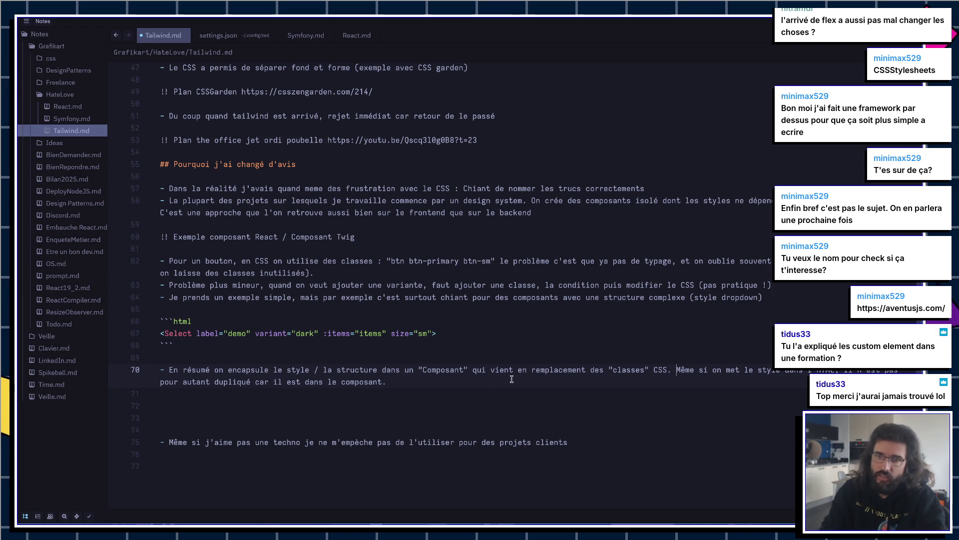
Step: Turn the 'Même si on met le style' sentence into its own bullet about styles living in the component
key(Return)
key(Return)
key(BackSpace)
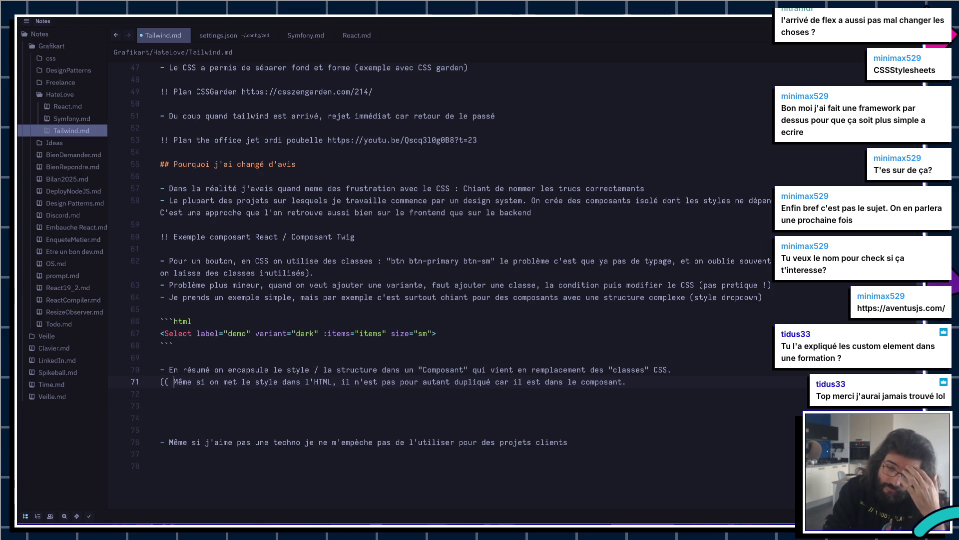
key(Delete)
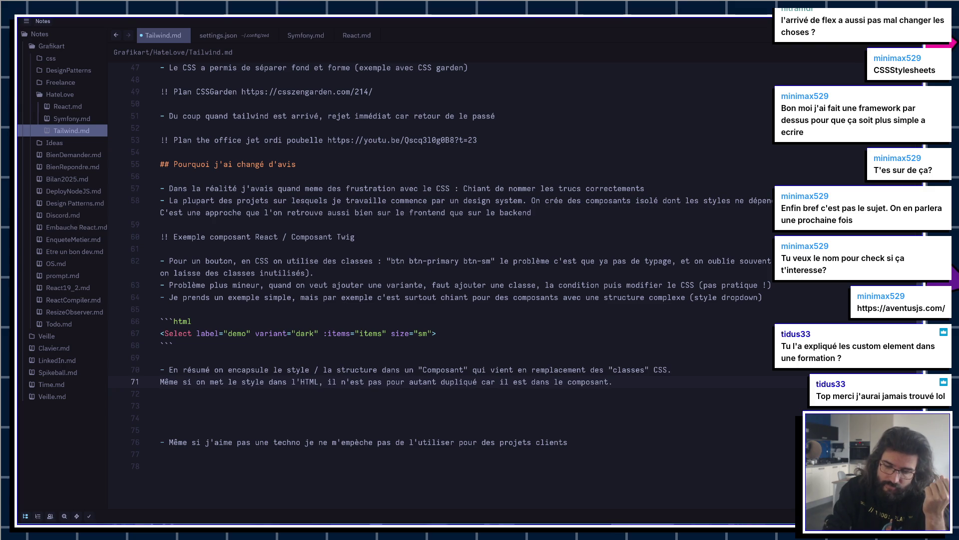
text(-)
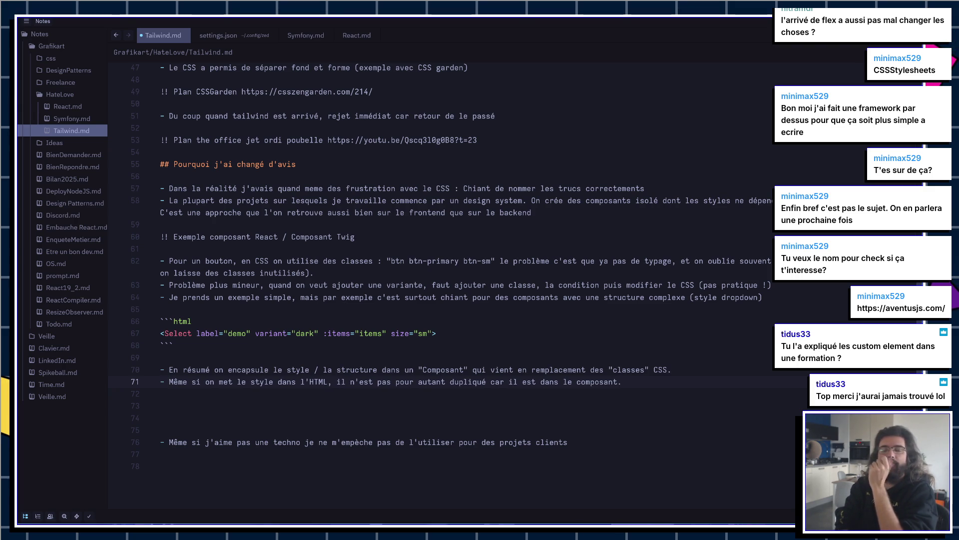
key(Down)
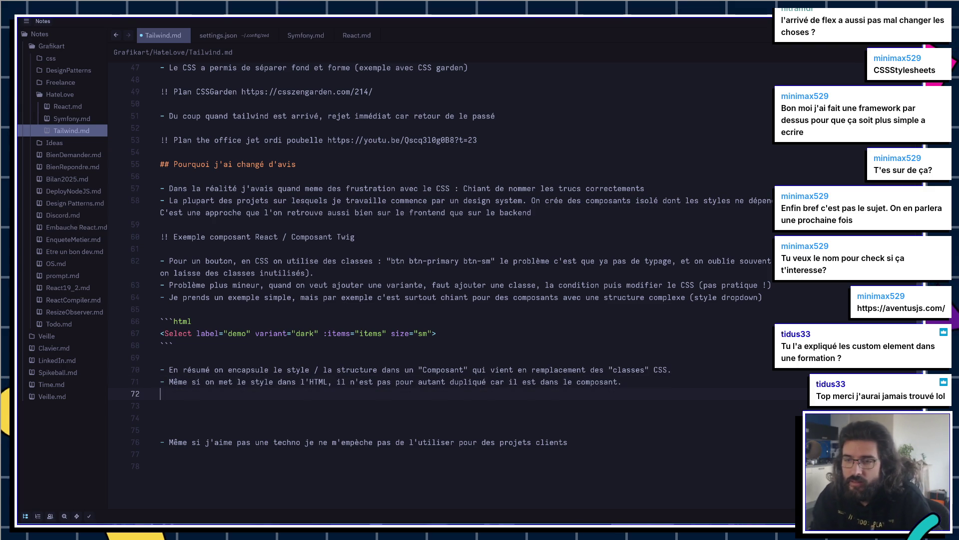
key(BackSpace)
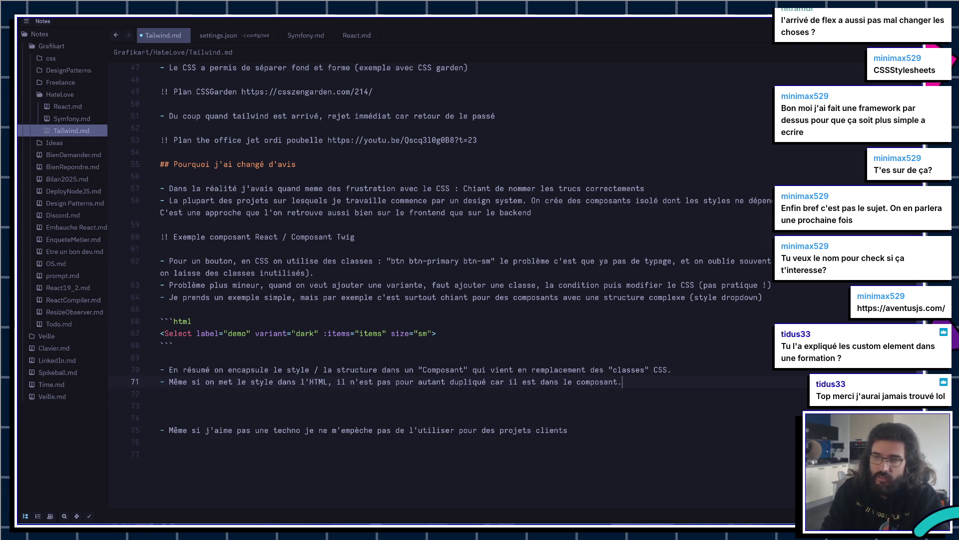
text(du coup l'approche Tailwind devient pl)
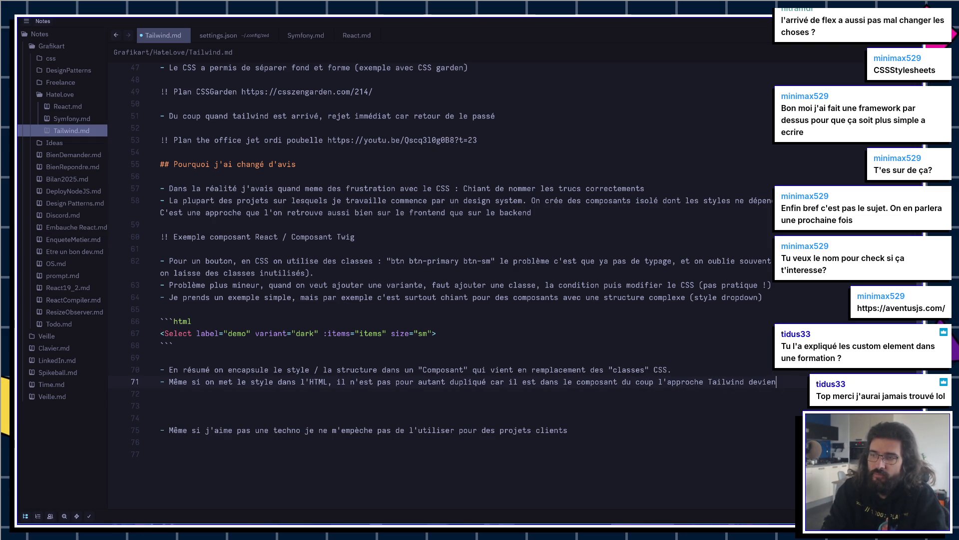
text(us)
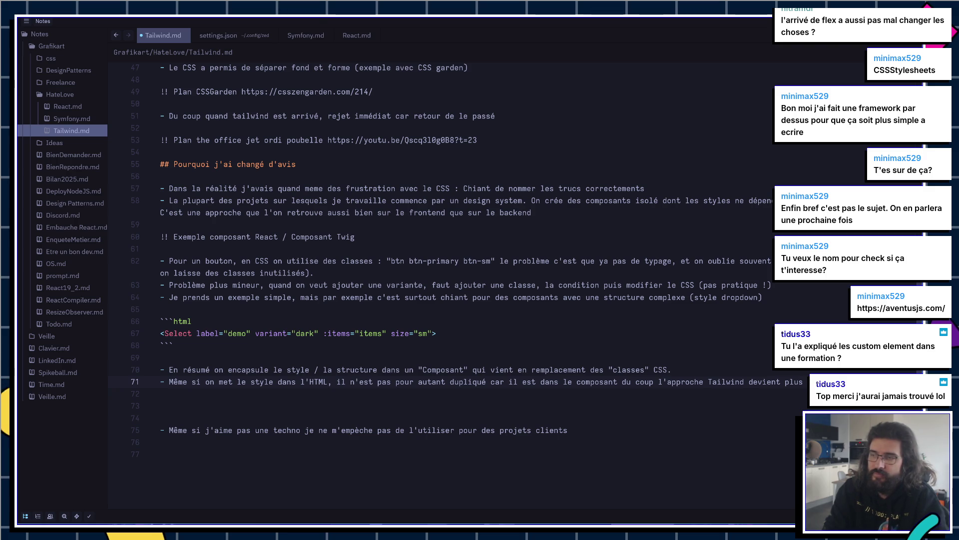
Step: Delete the leftover lines below, including the closing remark, ready for a new bullet
key(Up)
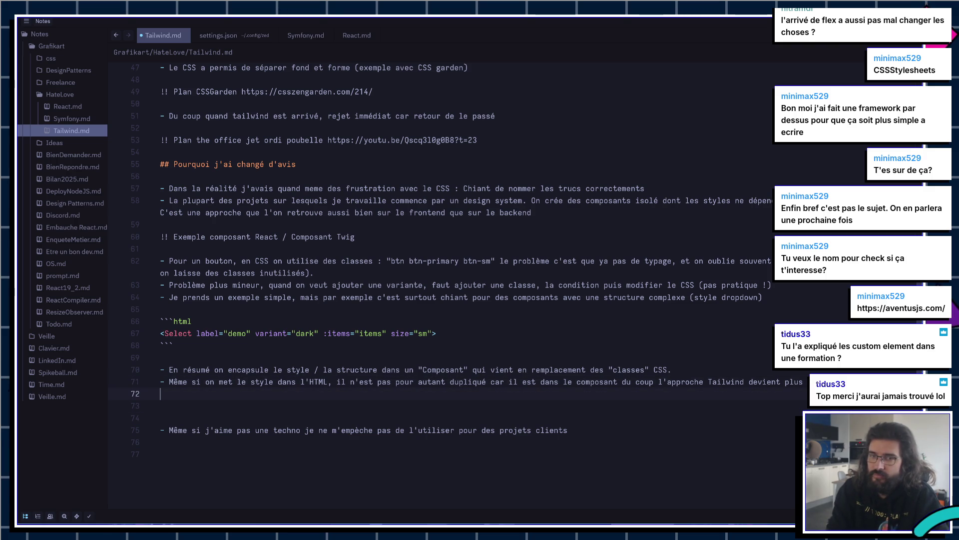
shift+click(664, 429)
key(BackSpace)
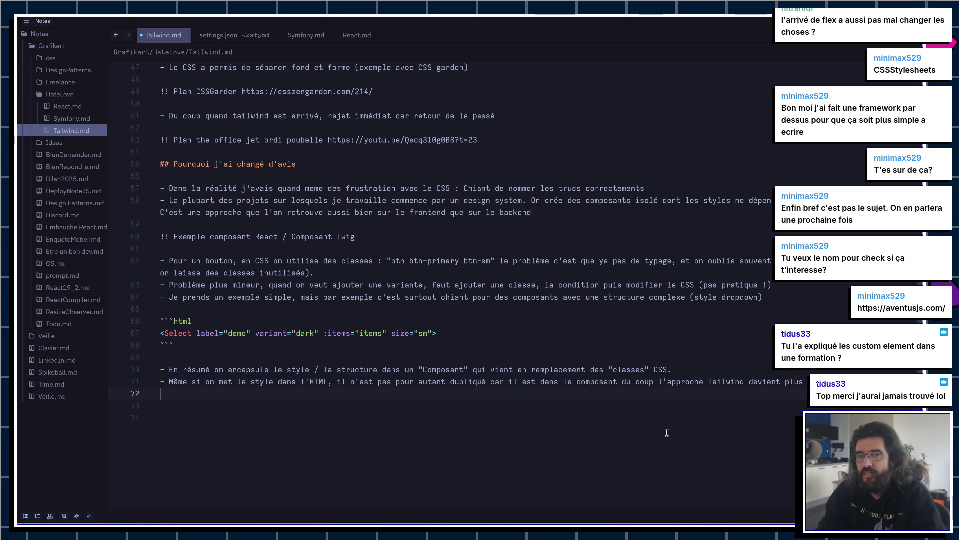
text(-)
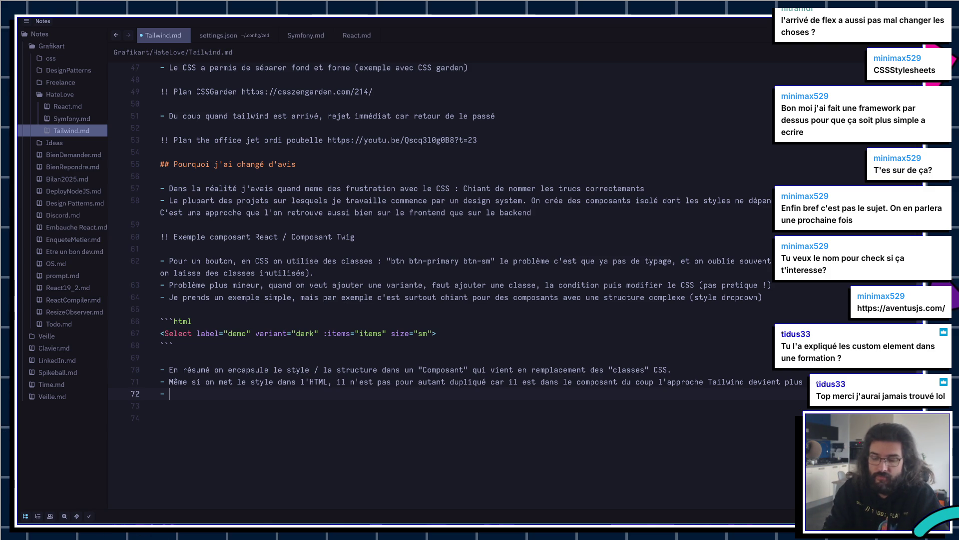
text(cas ou)
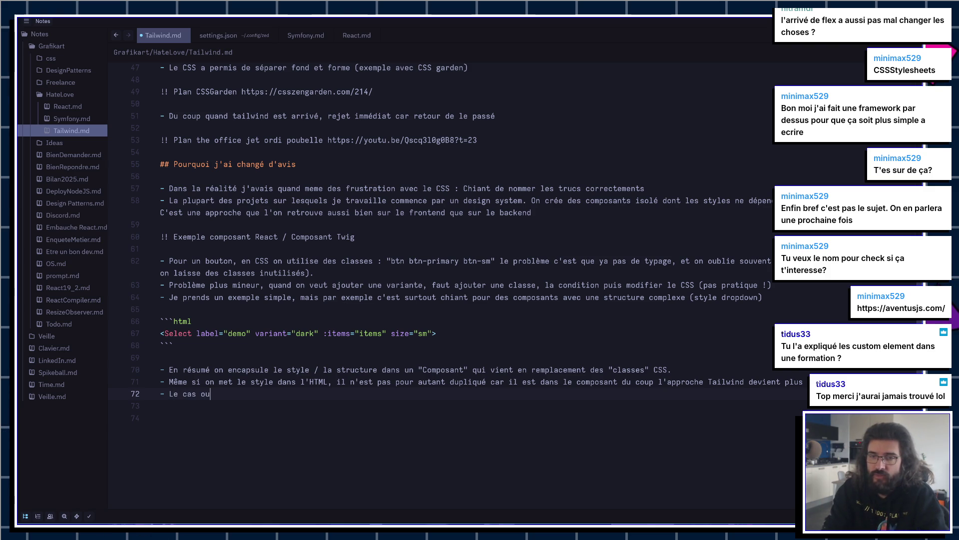
text( tailwind est )
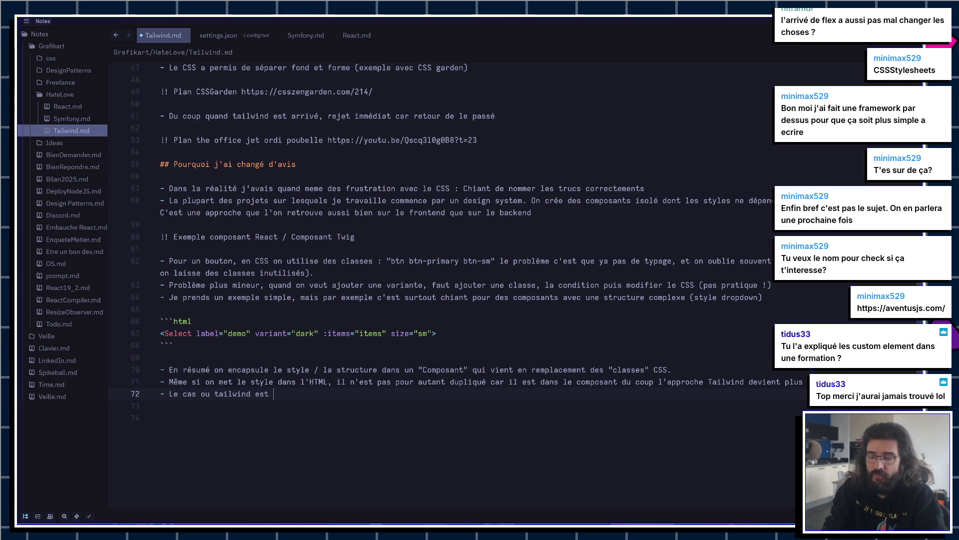
text(vraiment pratique c'est pour tout ce qui es)
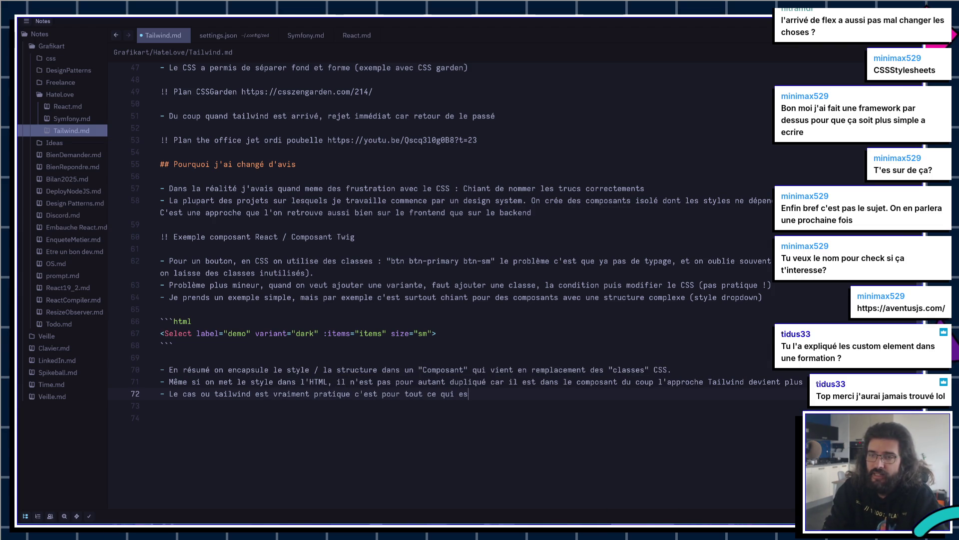
text(t layout)
Step: Write the layout bullet and a bash block holding 'grid grid-cols-1 md:grid-cols-3 gap-4'
key(Return)
key(Return)
text(`)
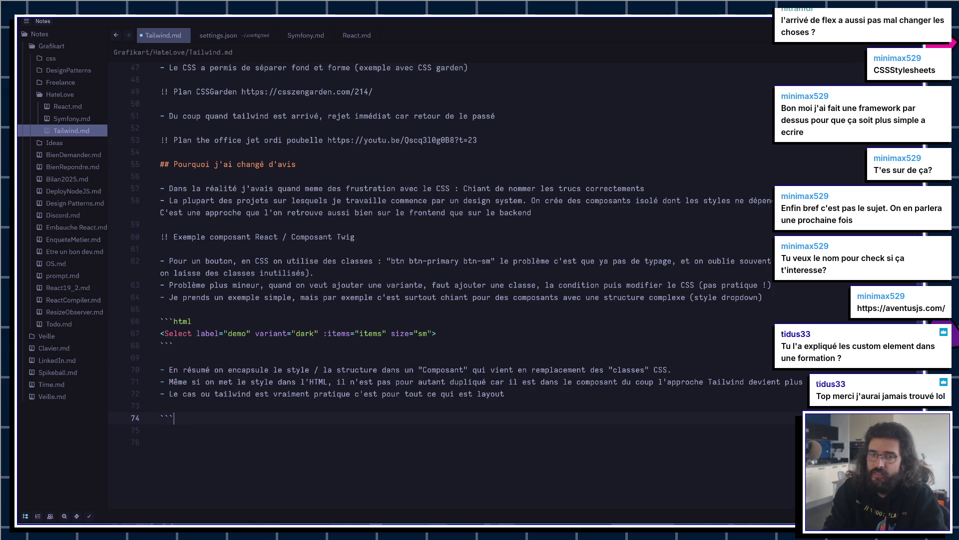
text(grid-cols-1 md)
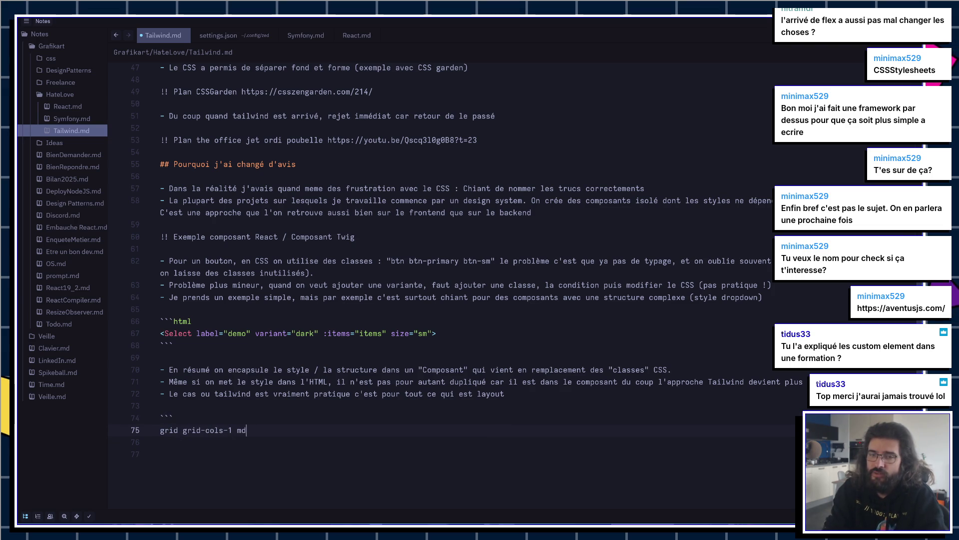
text(grid-cols-)
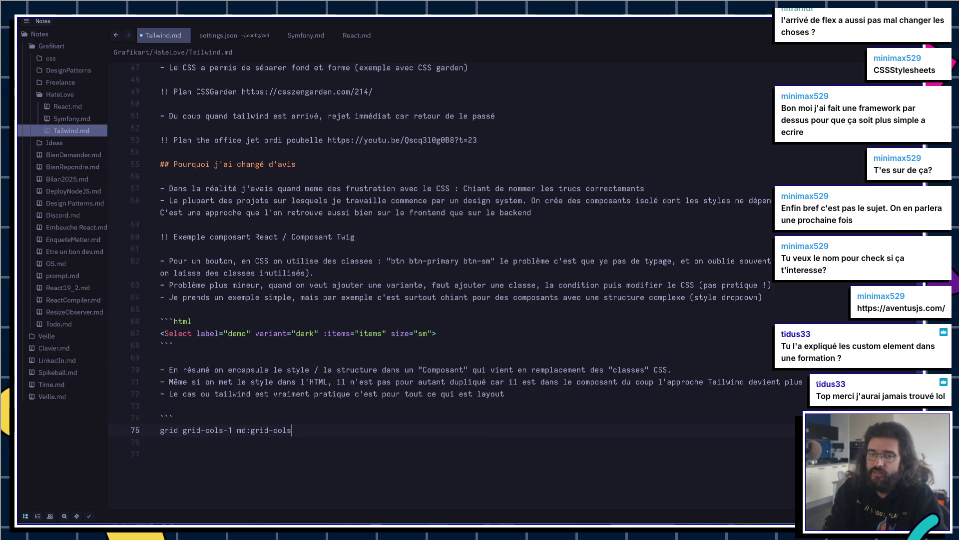
text(3)
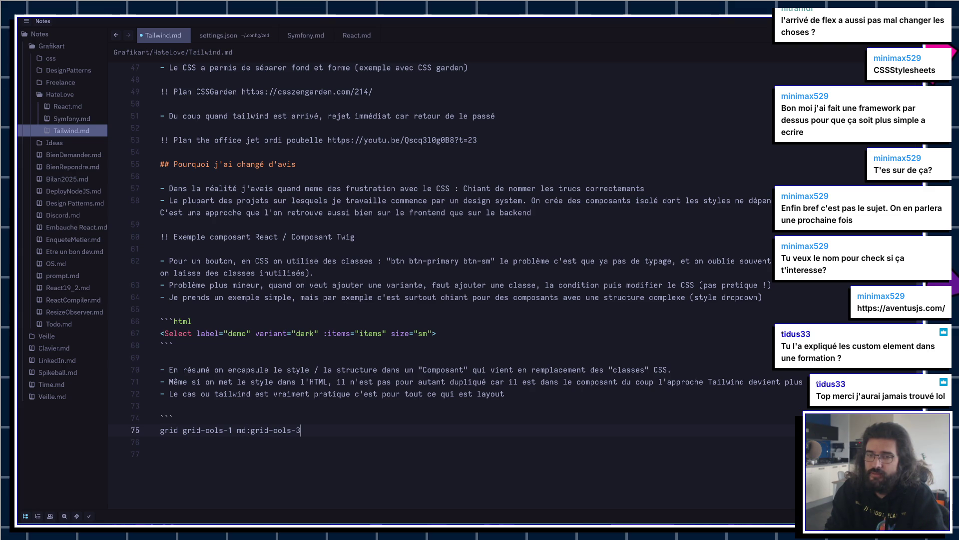
text( gap-2)
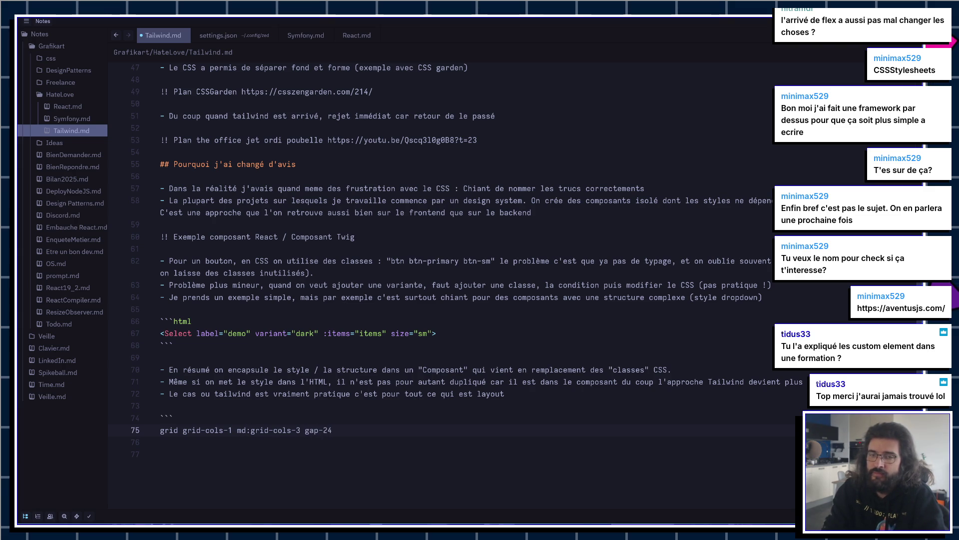
key(BackSpace)
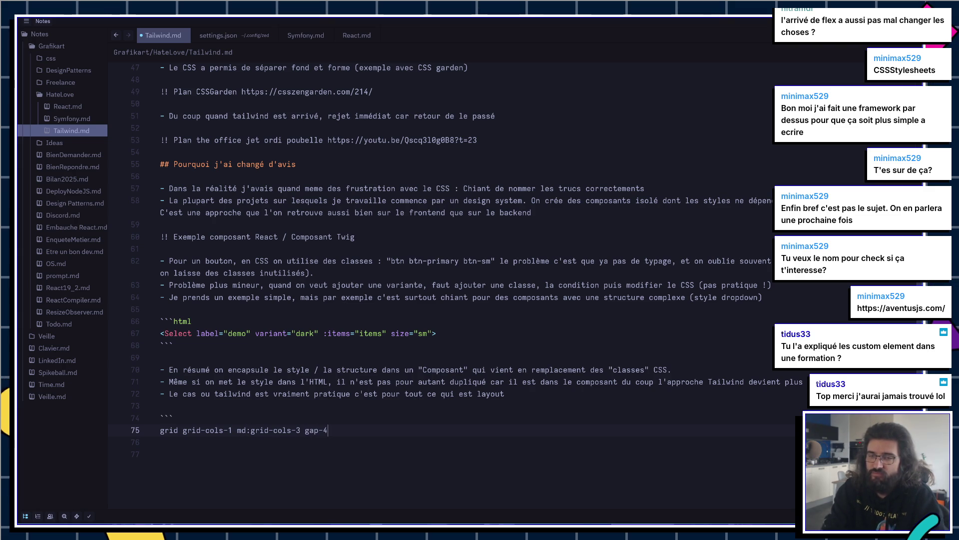
text(4)
key(Return)
text(```)
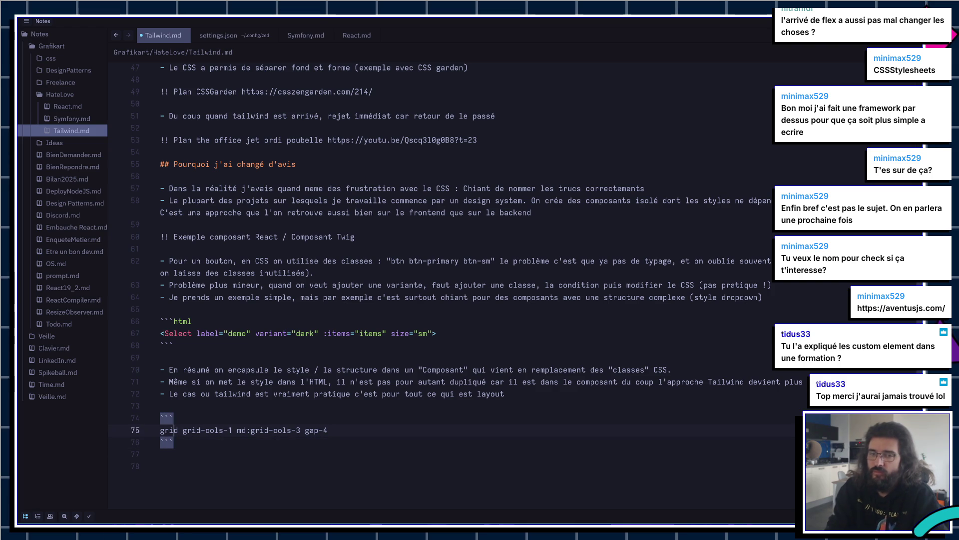
key(Home)
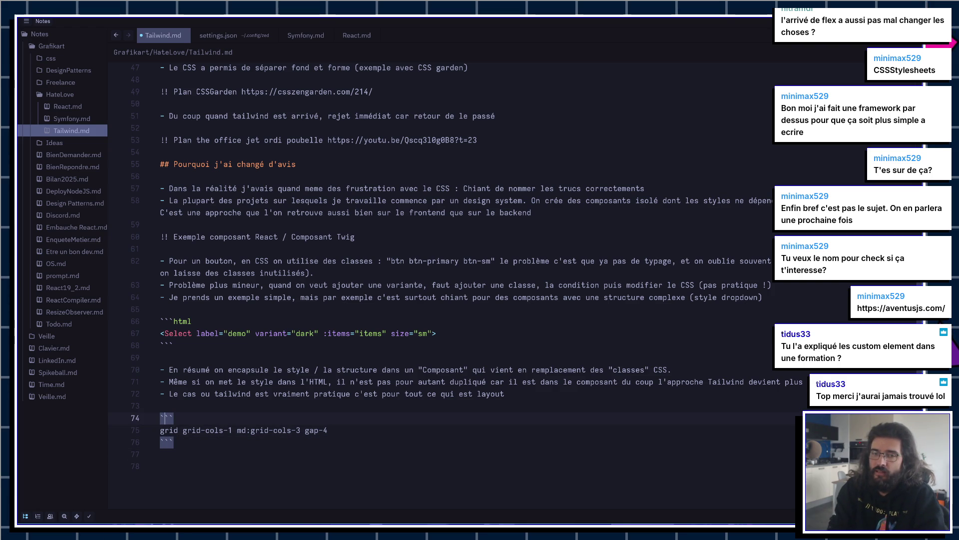
key(Up)
key(End)
text(bash)
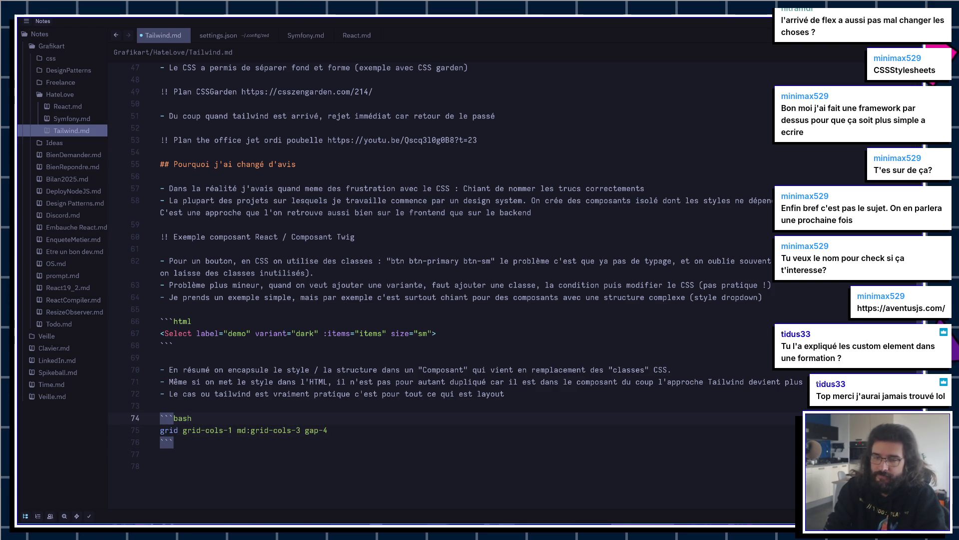
Step: Write the bullet: Tailwind spares you naming CSS classes since style lives in the composant
key(Down)
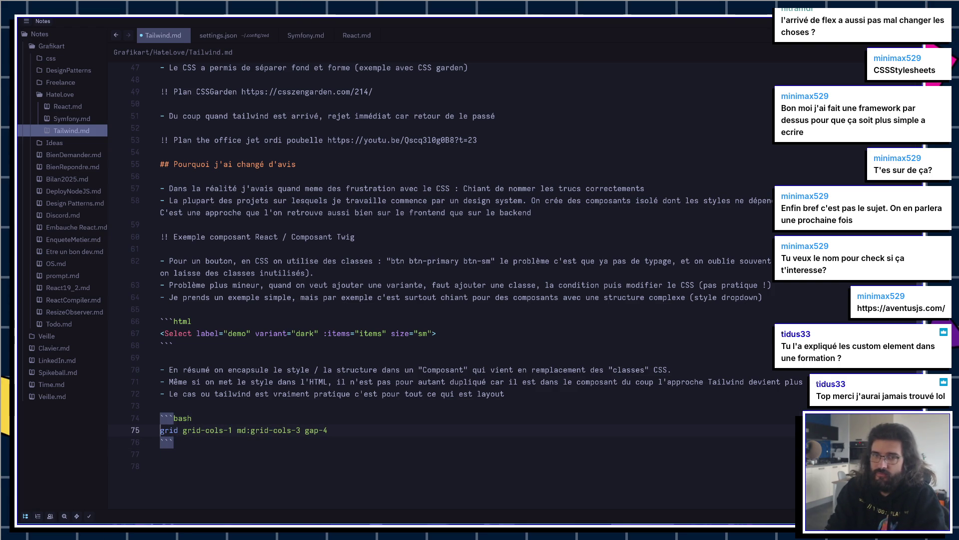
key(Down)
key(Down)
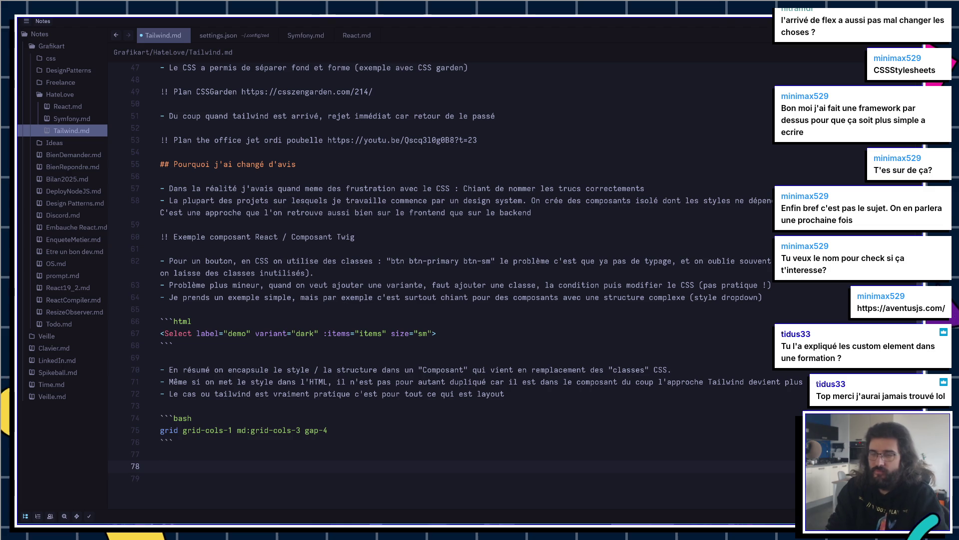
key(Return)
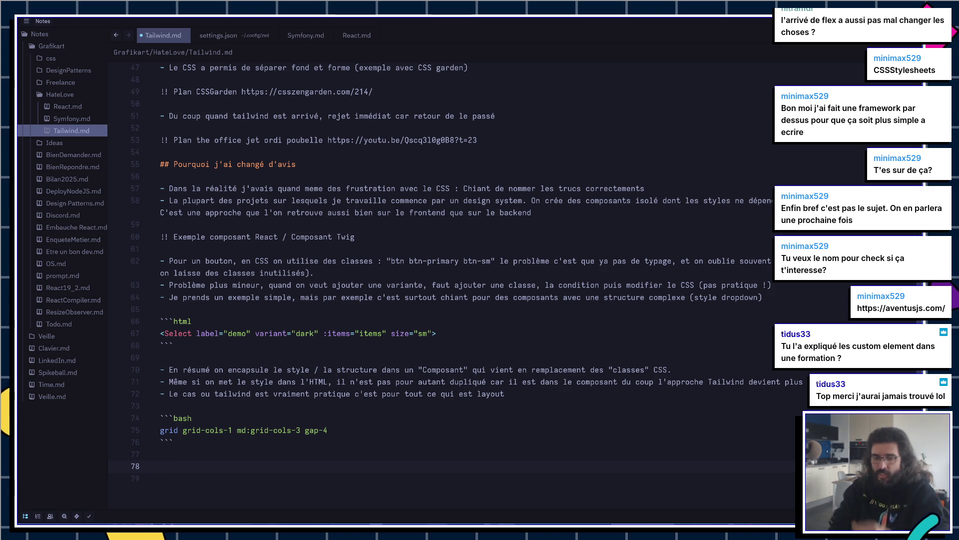
text(- O)
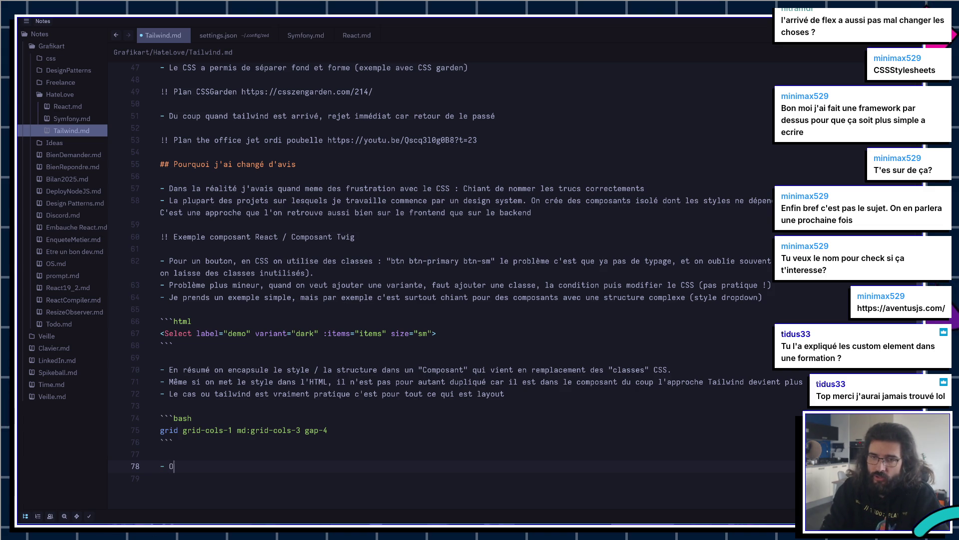
text(ailwind)
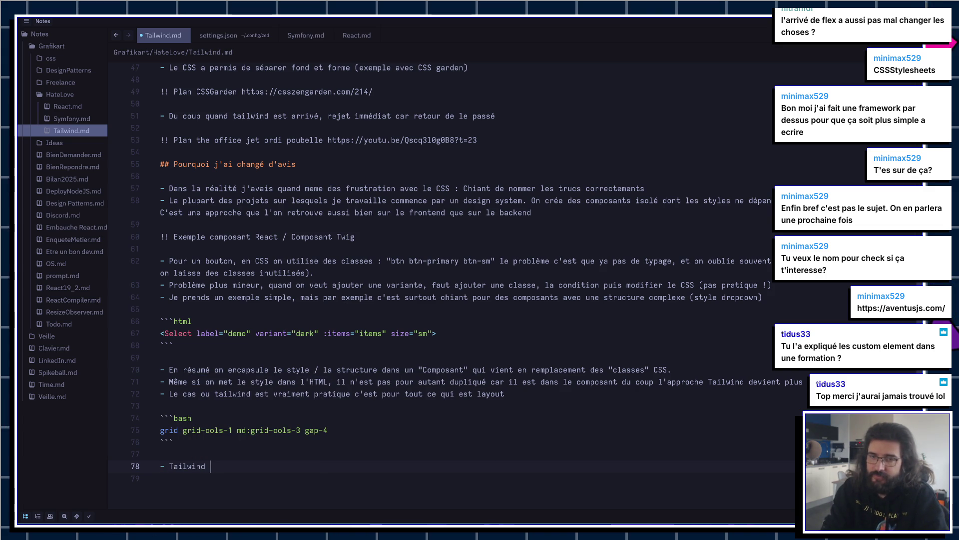
text( est pra)
text(tique car )
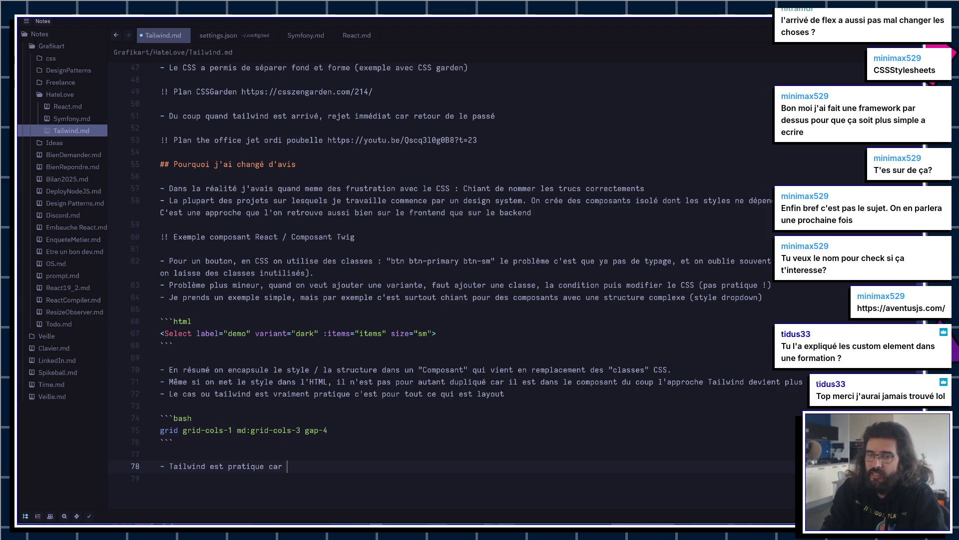
text(plus besoin d)
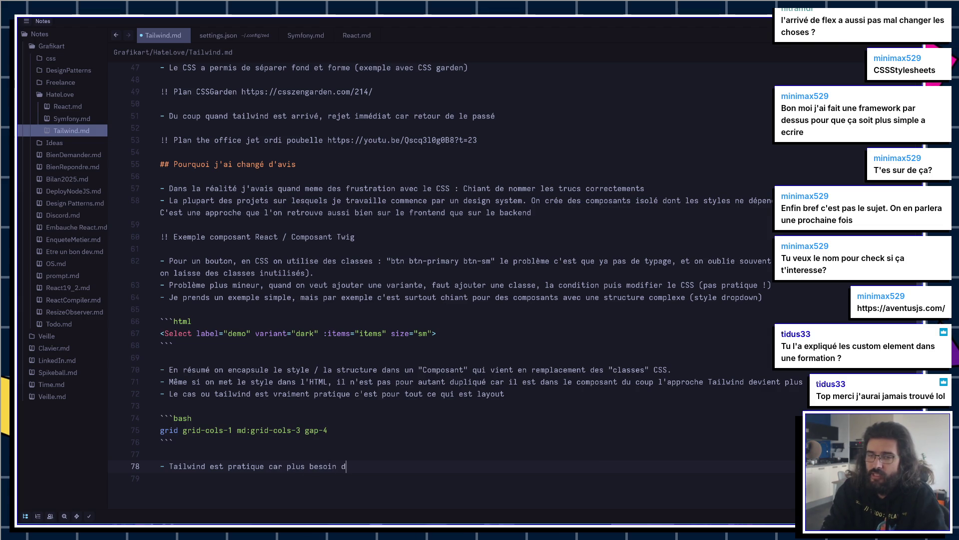
text(e réfléchir au nom des classes CSS, on déco)
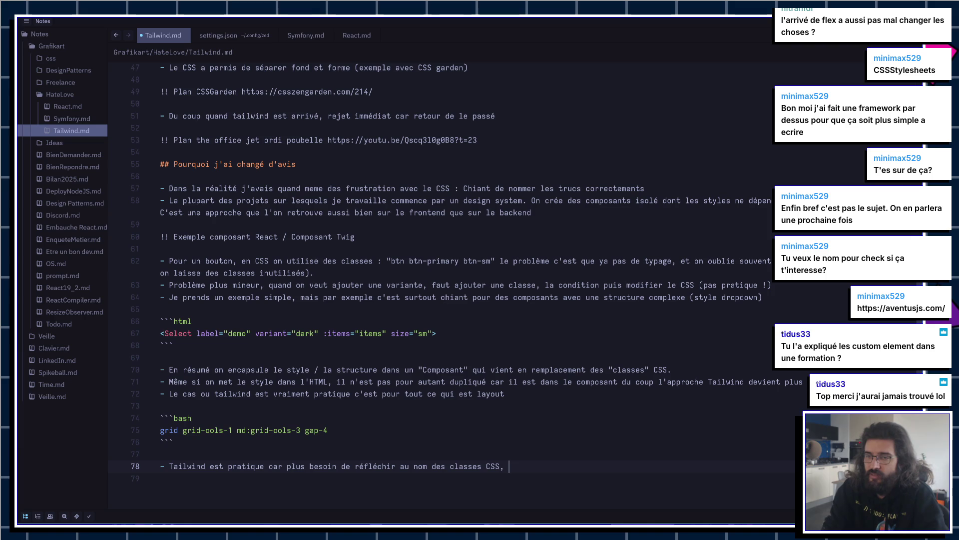
text(mpos)
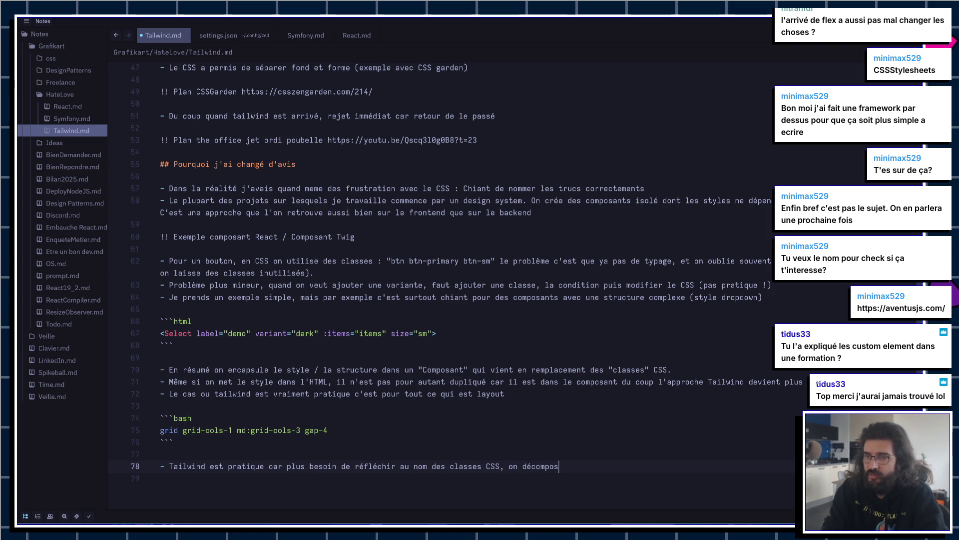
text(e en composant)
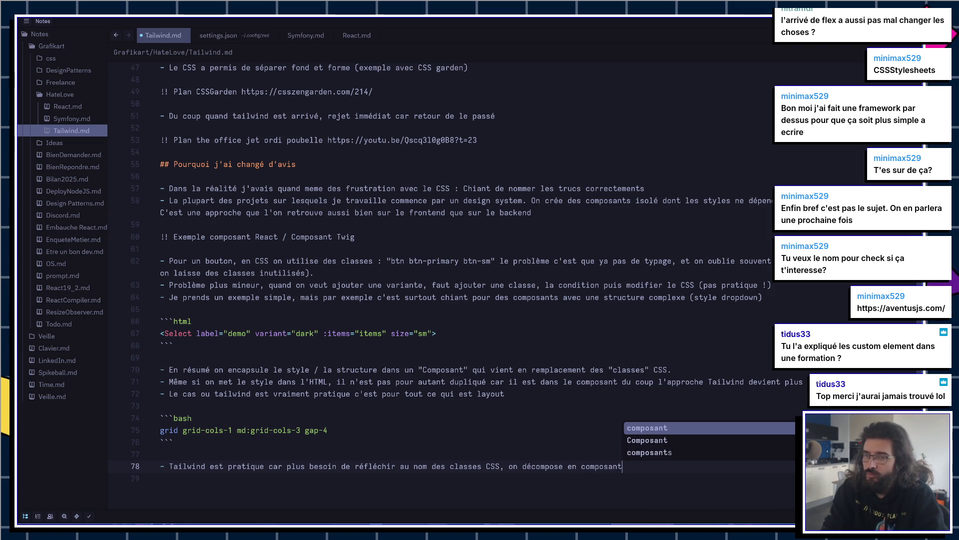
text(s,)
key(BackSpace)
key(BackSpace)
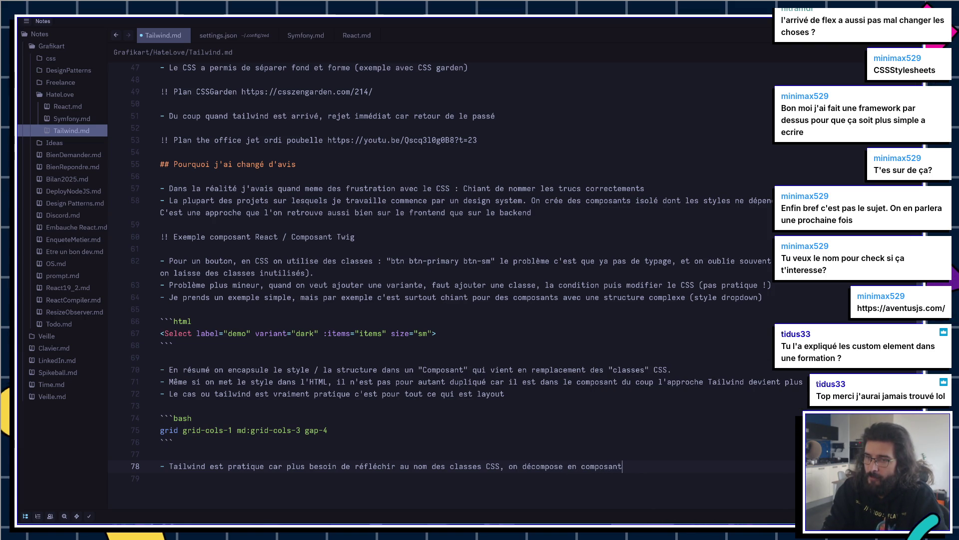
text(et on met le style dans le composa)
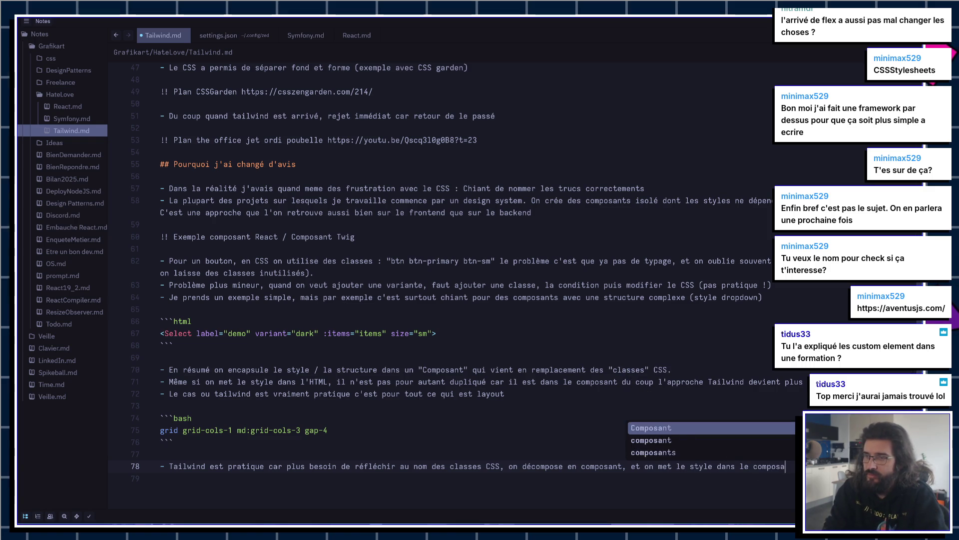
text(nt)
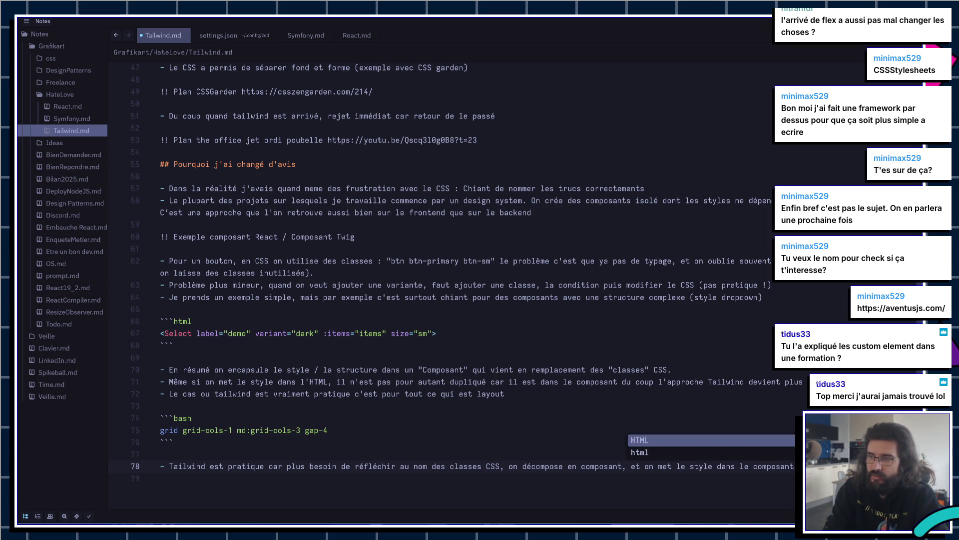
key(Return)
key(Escape)
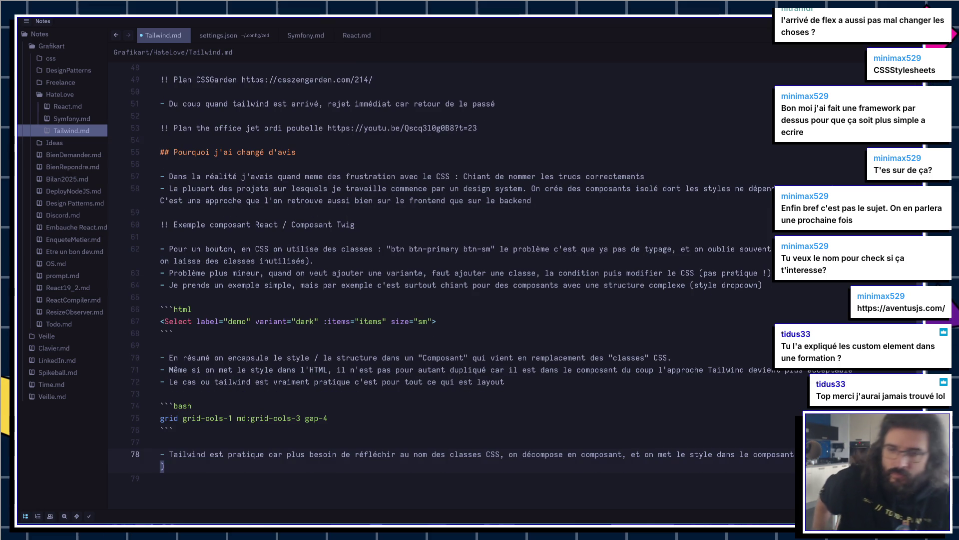
text(.)
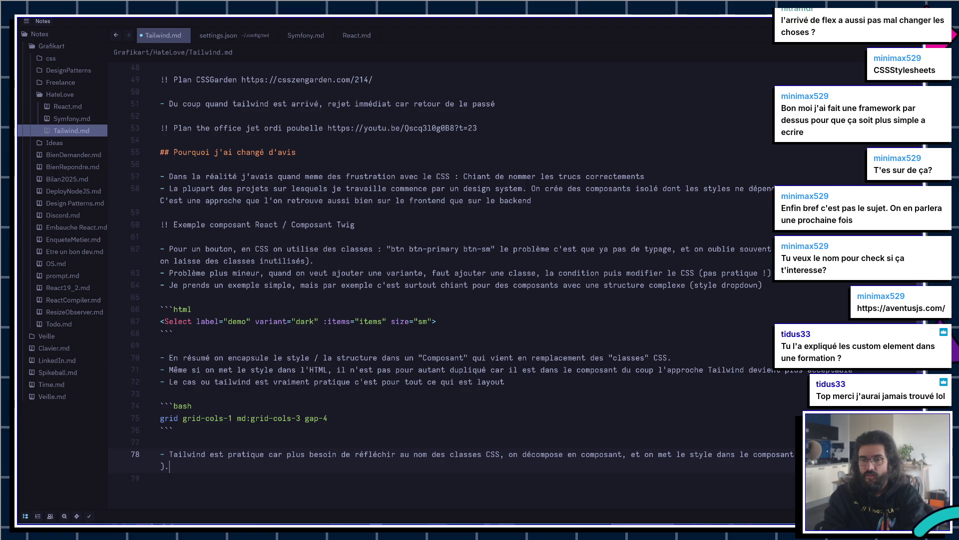
Step: Close the class-naming bullet with a period and leave empty lines below it
key(Return)
key(Return)
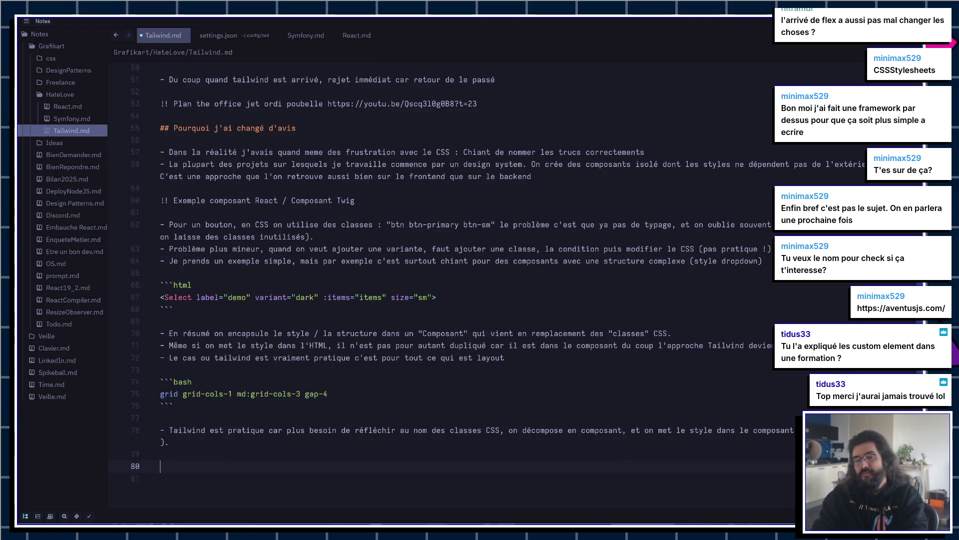
text(##)
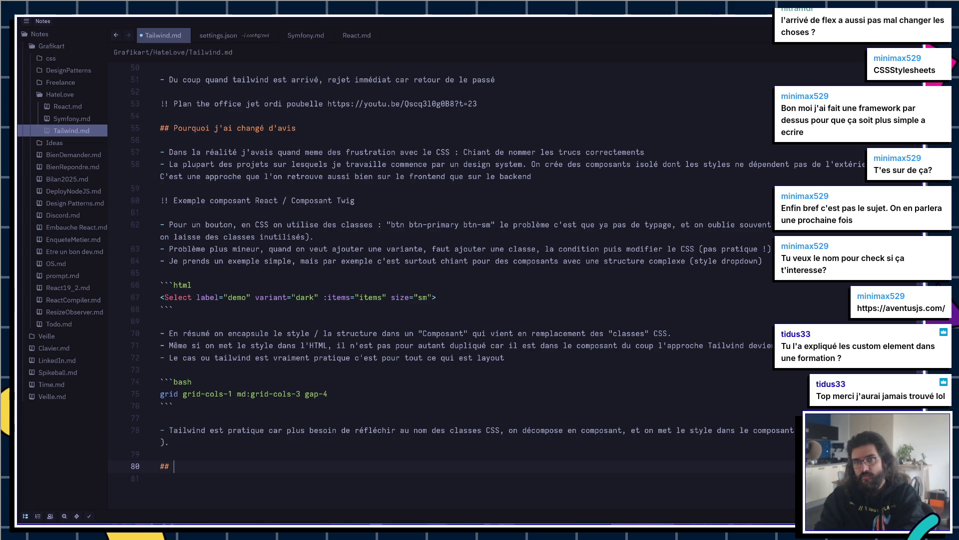
text(Attentio)
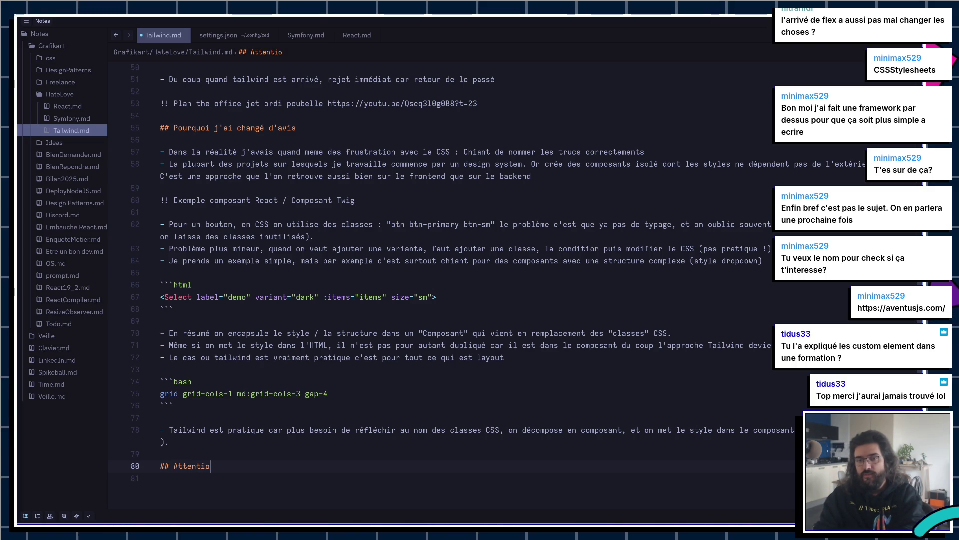
text(n au tout tailwind)
Step: Add the '## Attention au tout tailwind' heading with a 'Pour autant, Tailwind' bullet, discarding a stray 'Autre' line
key(Return)
key(Return)
text(- Pour)
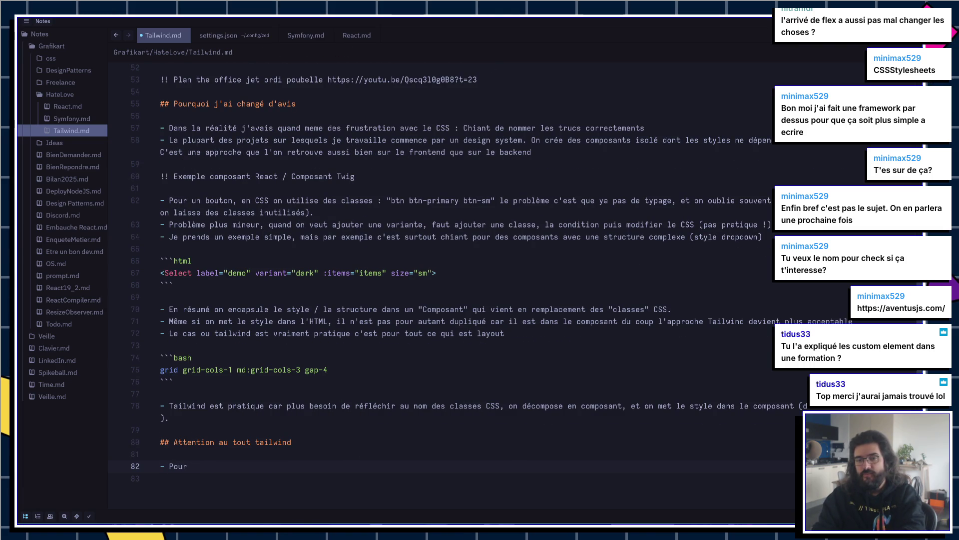
text(autant, tailwind Tailwind)
key(Up)
key(Up)
key(Up)
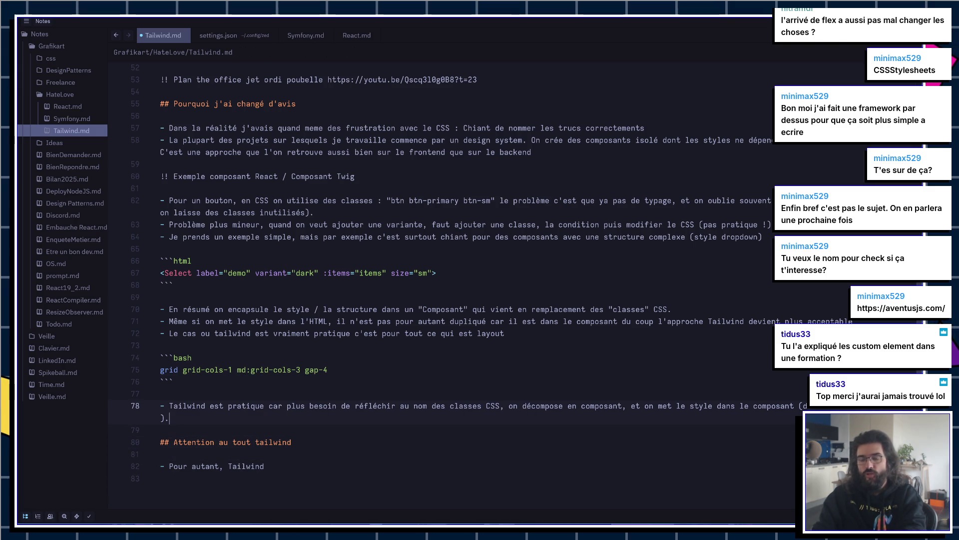
key(Return)
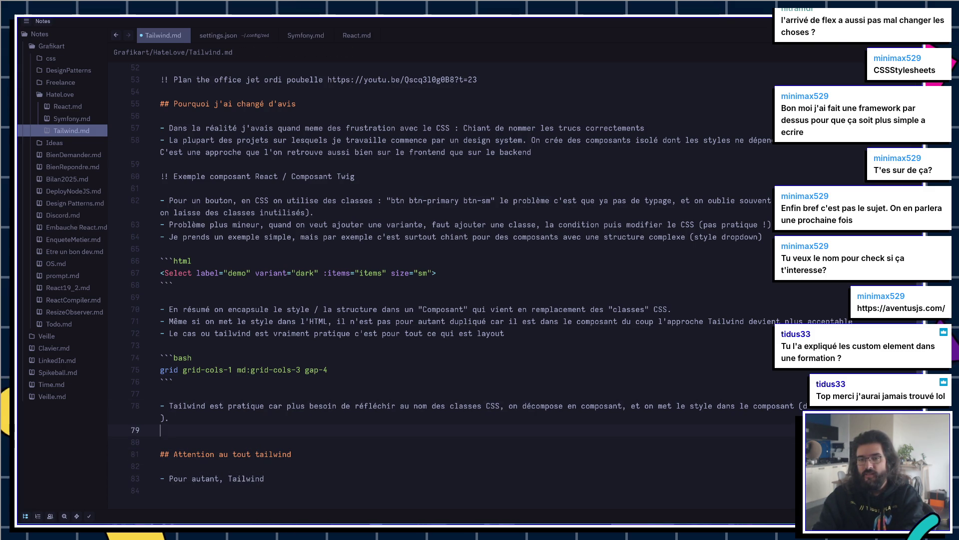
text(- Autre po)
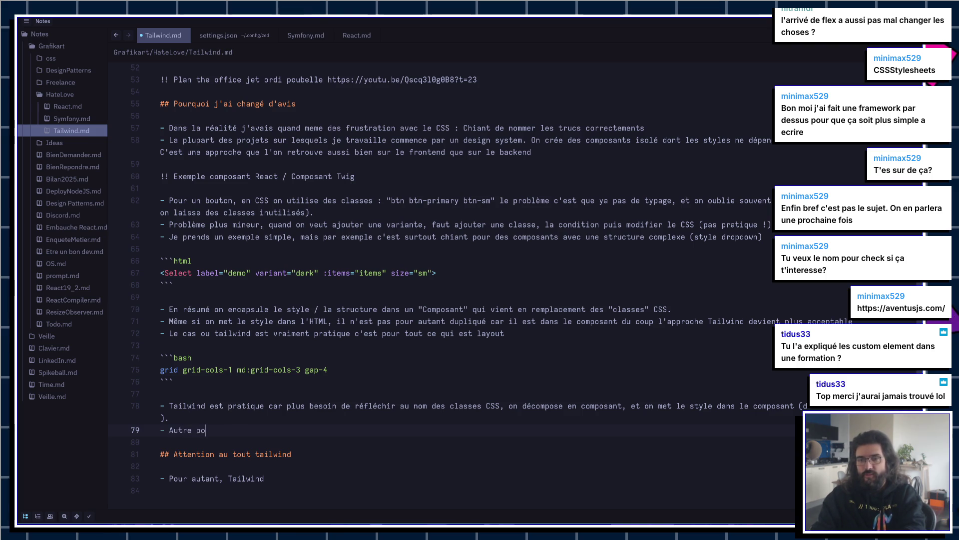
key(BackSpace)
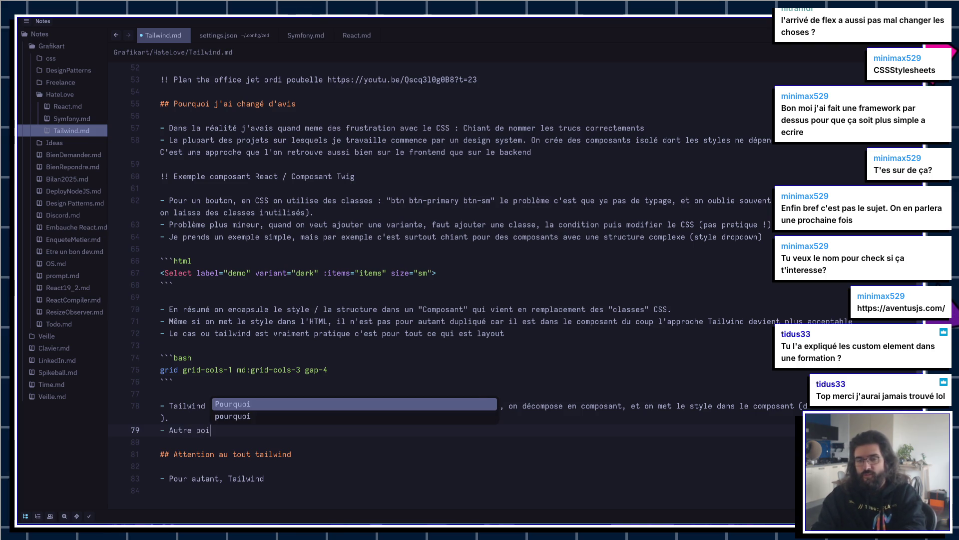
key(BackSpace)
key(BackSpace)
key(BackSpace)
key(BackSpace)
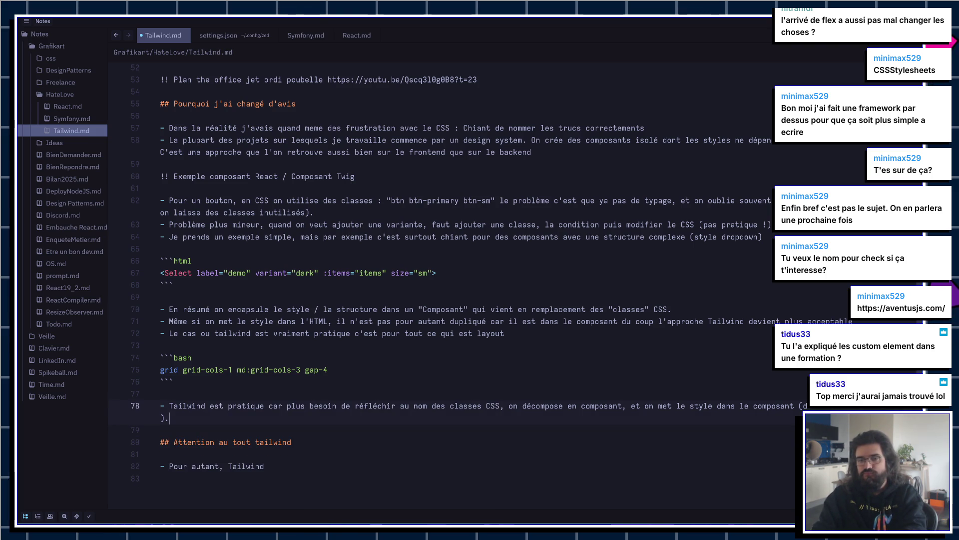
key(Down)
key(Down)
key(Down)
key(End)
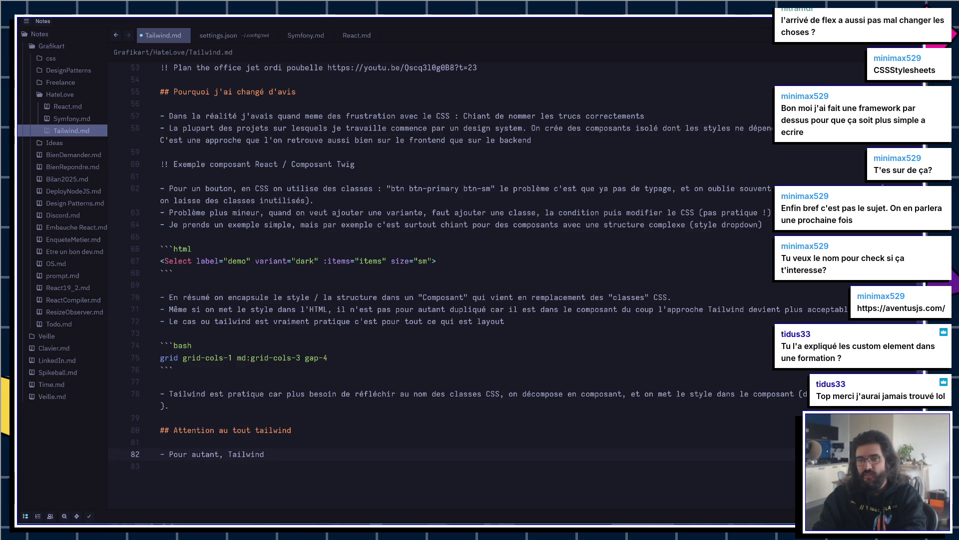
text( ne doit pas faire oublier le C)
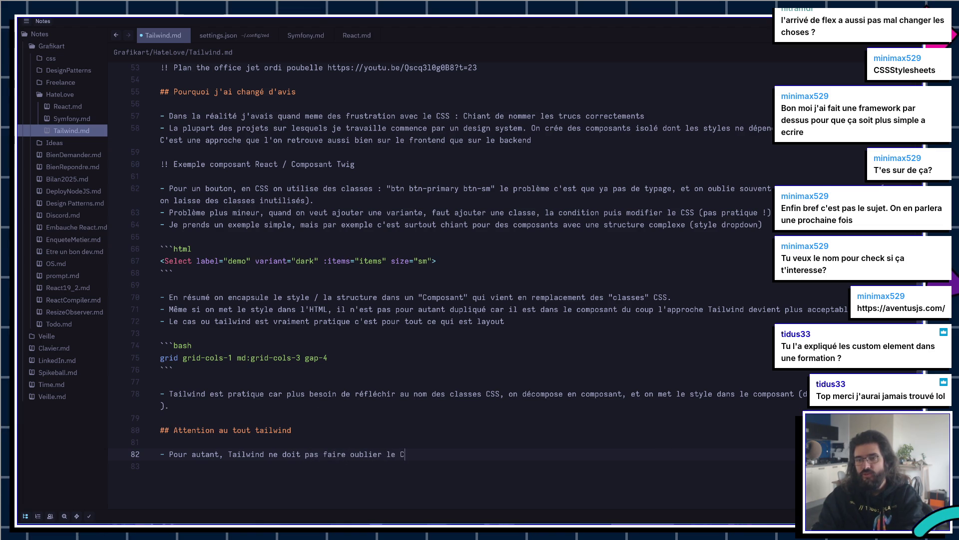
text(SS classique. )
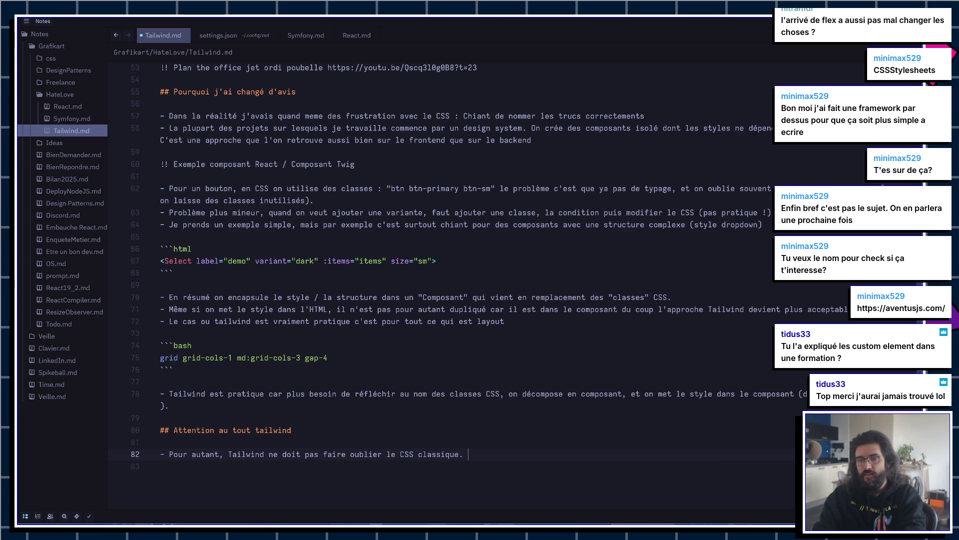
text(Certains éléme)
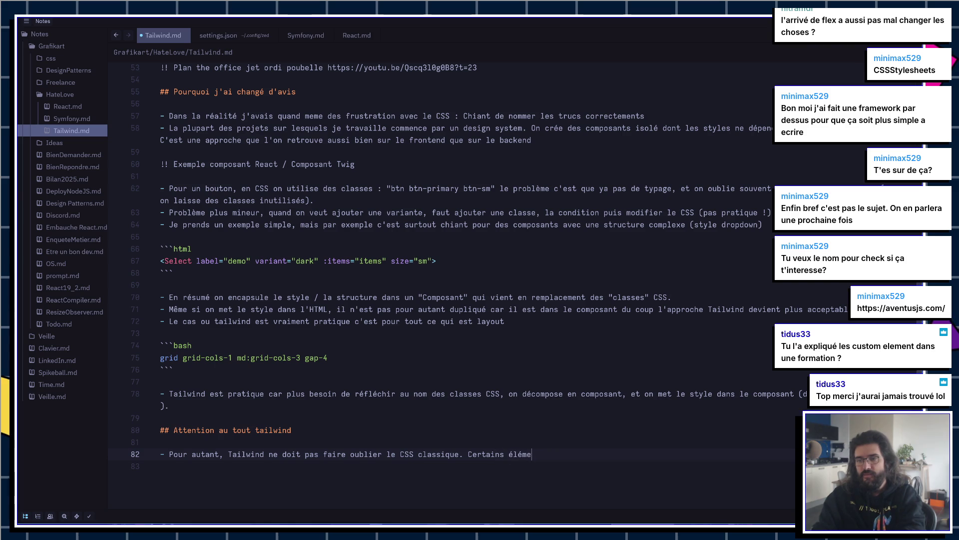
text(nts méritent toujours le)
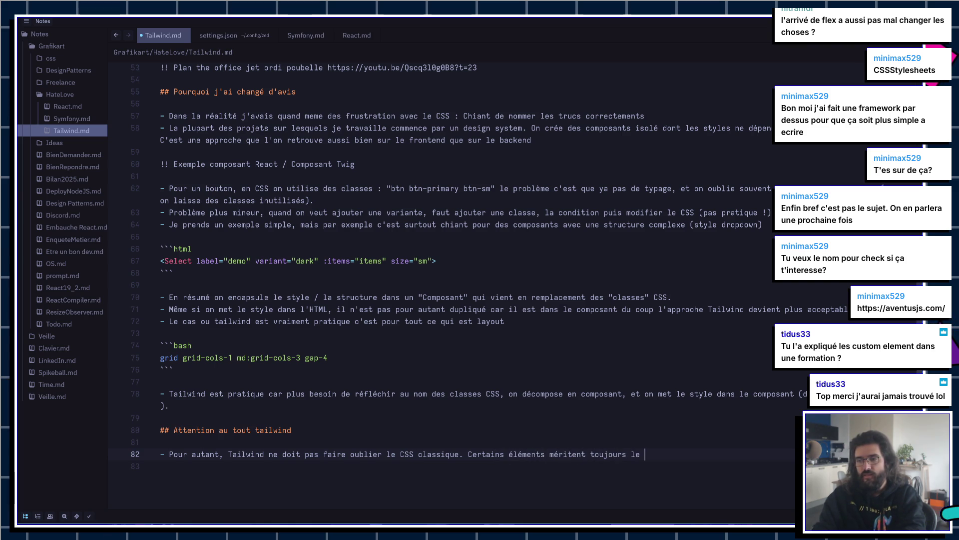
Step: Warn that Tailwind ne doit pas faire oublier le CSS classique, elements méritent leurs class, and open a ``` fence
key(BackSpace)
text(ur s)
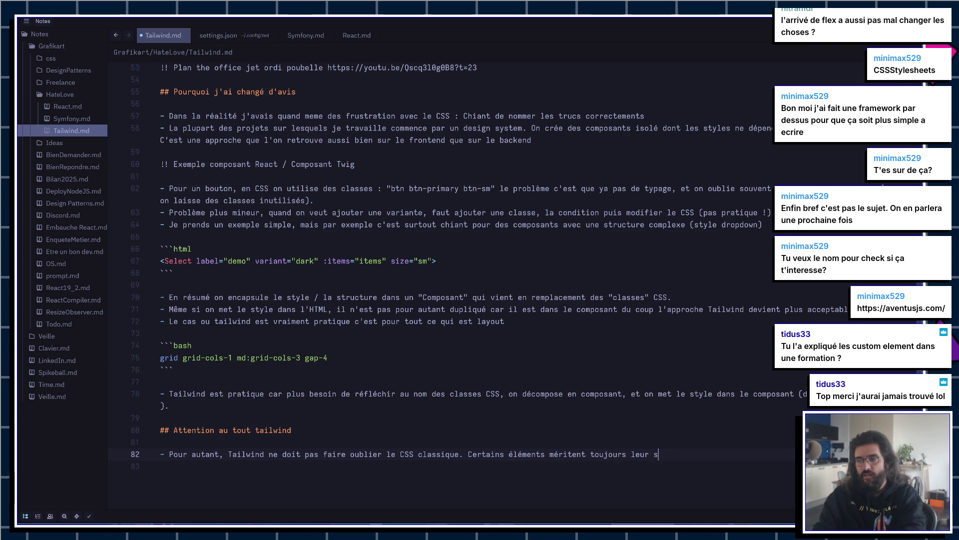
key(BackSpace)
key(BackSpace)
text(s class)
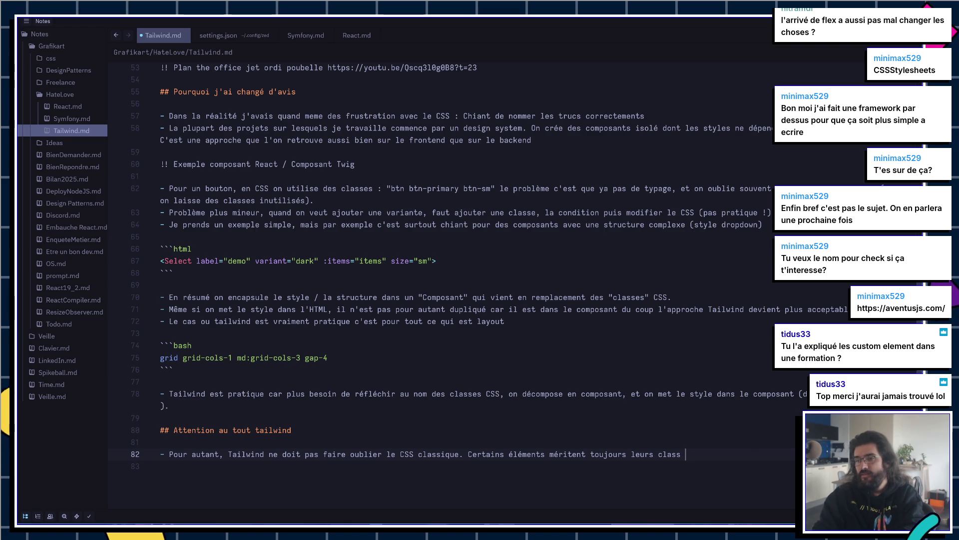
key(Return)
text(```)
key(Return)
key(Return)
text(`)
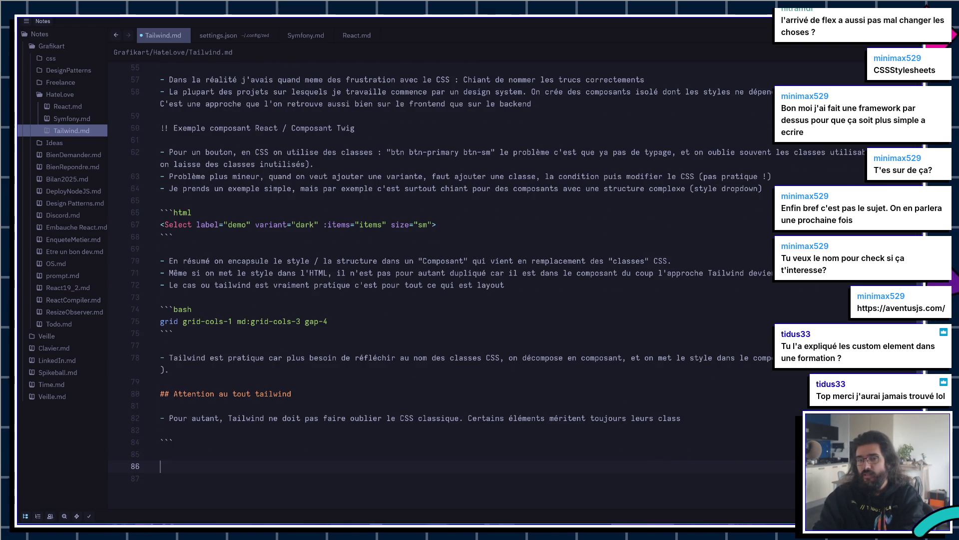
text(``)
Step: Fix the code line to read [&_tbody_td:nth-child(2n)]:bg-blue, then switch to the browser
key(Up)
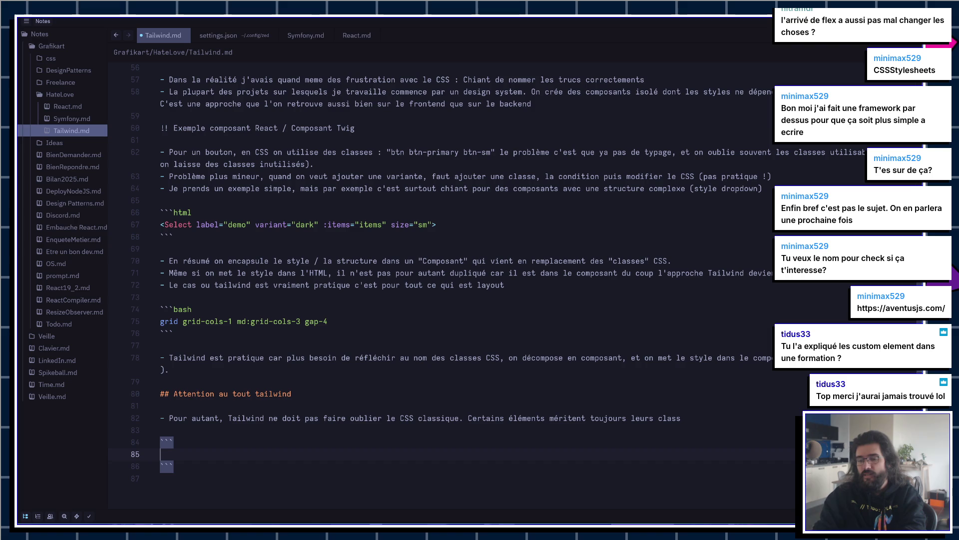
text([&_t)
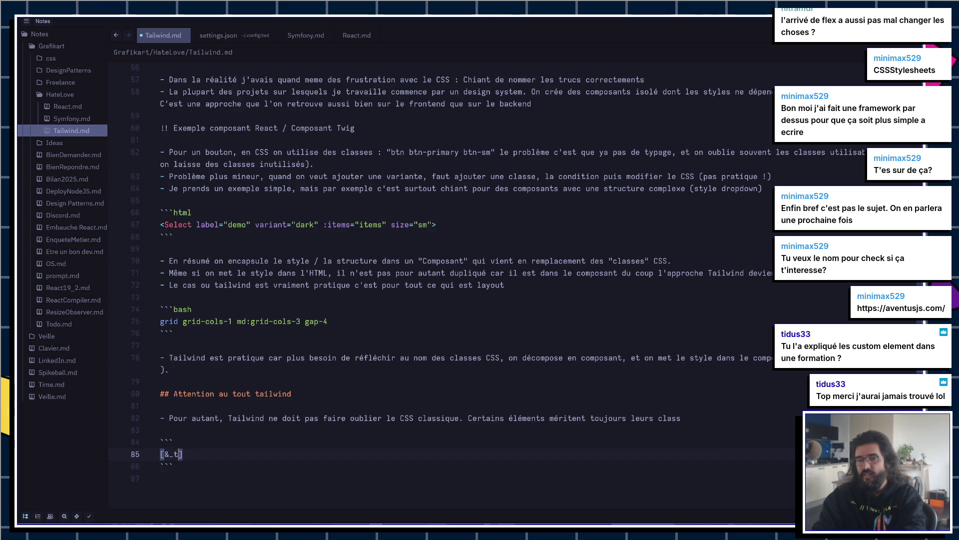
text(body_td))
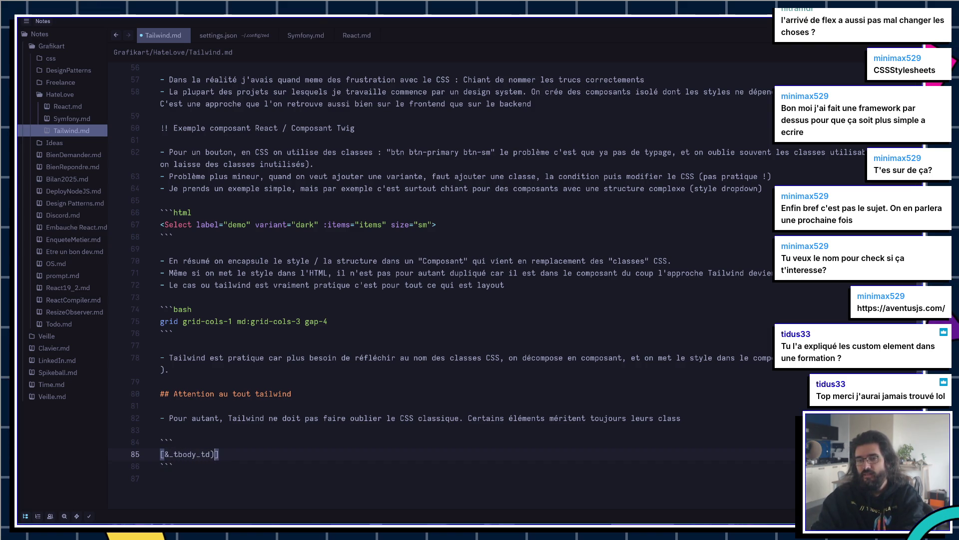
key(BackSpace)
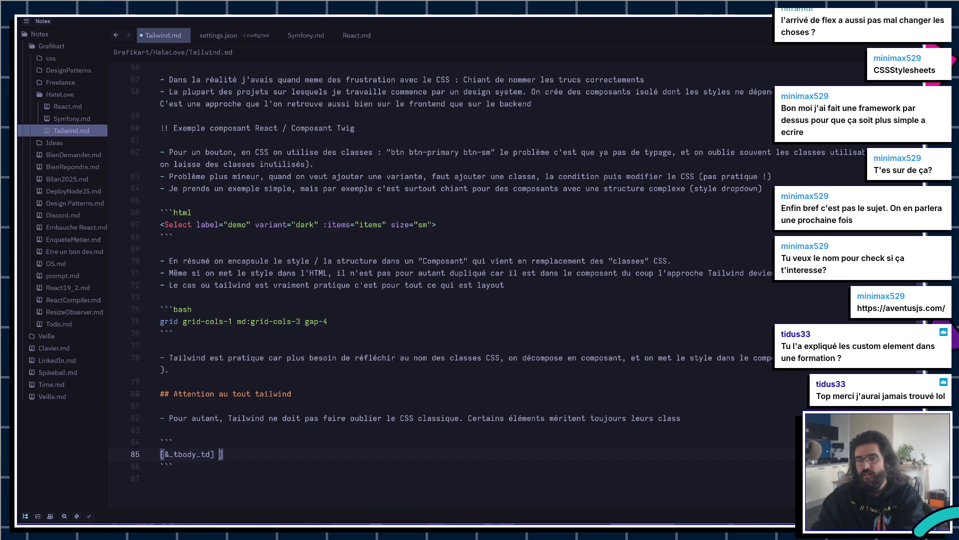
text(:)
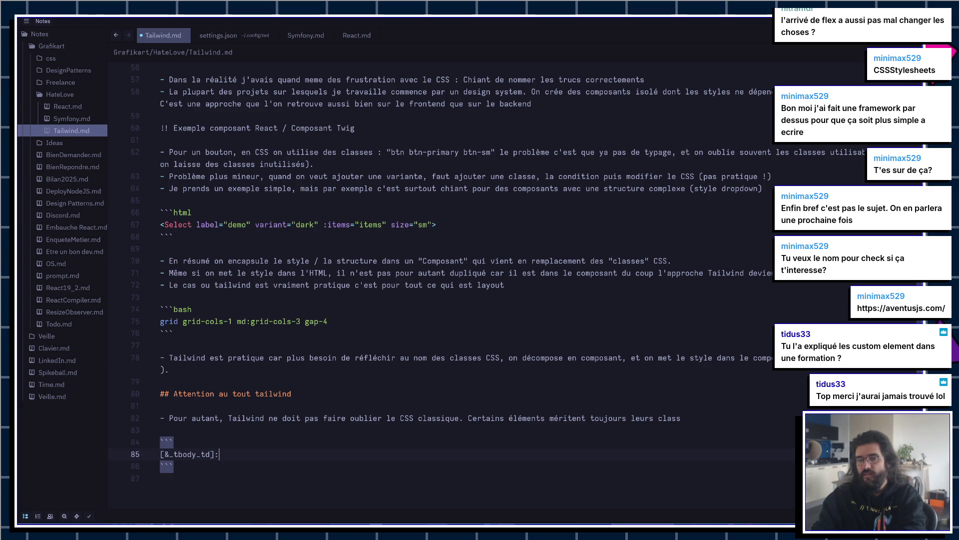
key(BackSpace)
text(:nt)
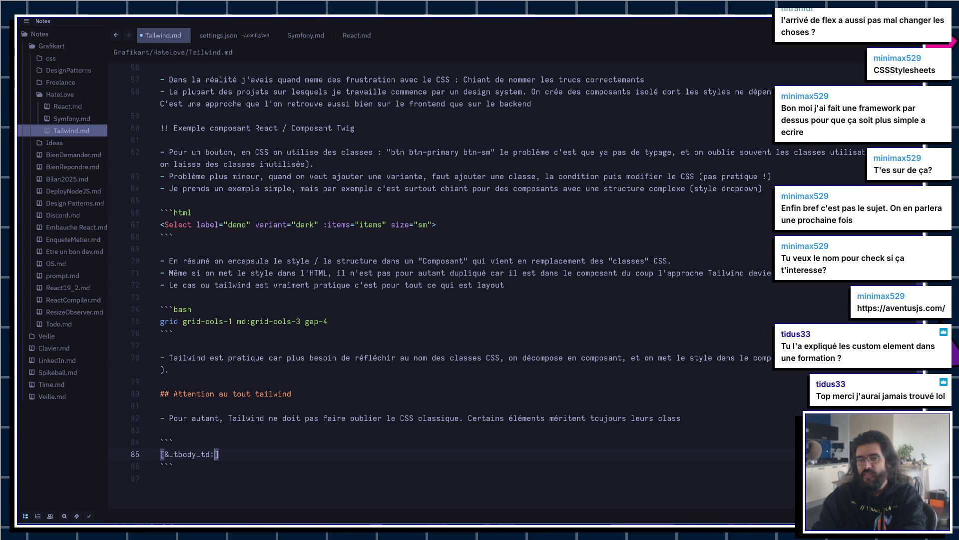
text(h-child(2))
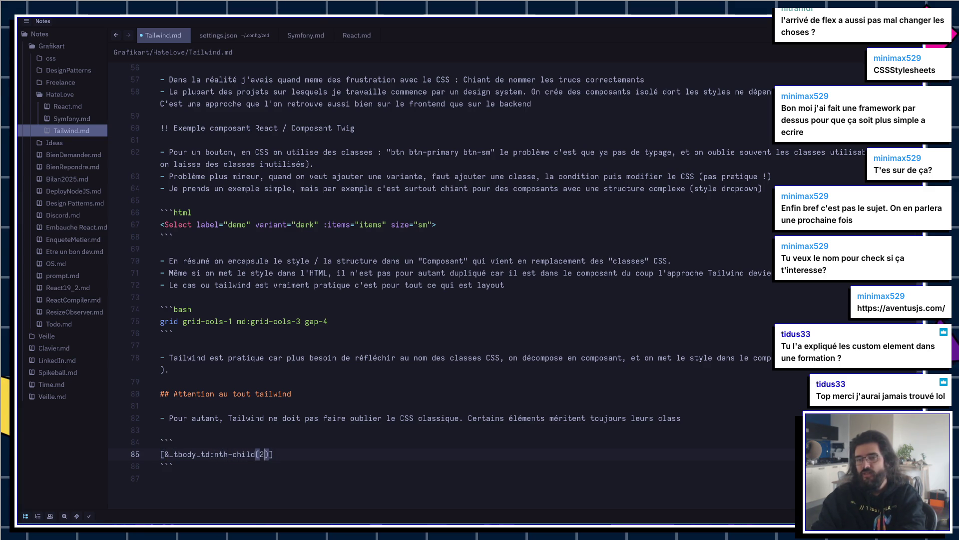
key(End)
text(bg)
key(BackSpace)
key(BackSpace)
text(:)
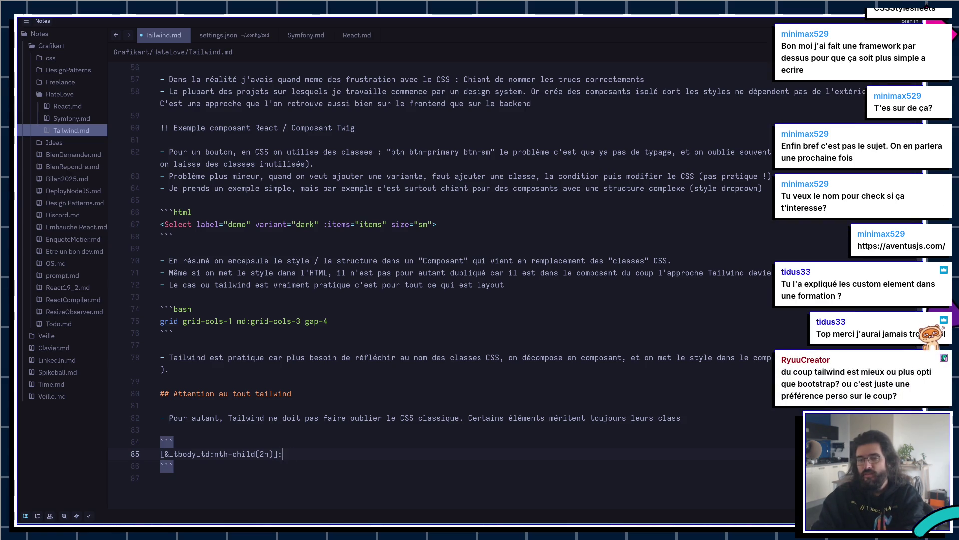
text(bg-c)
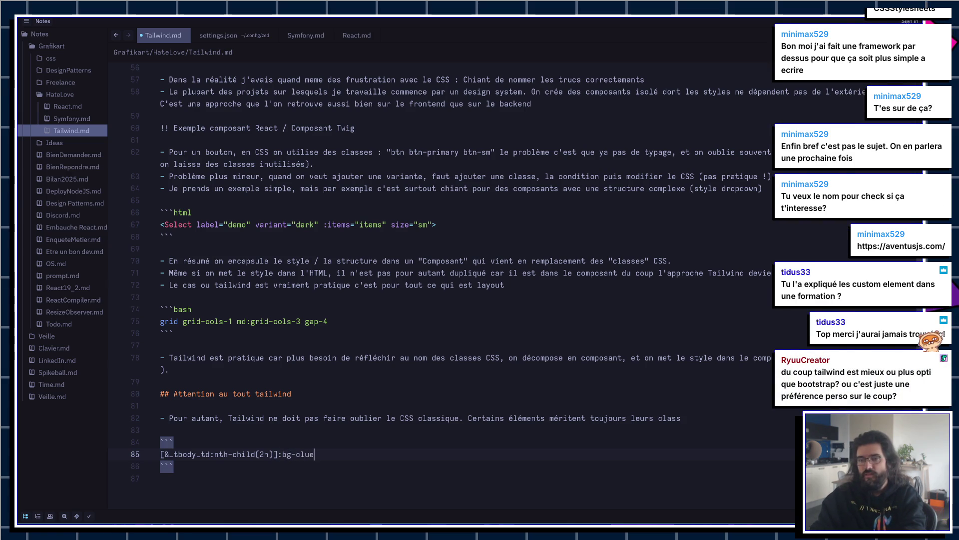
key(BackSpace)
text(blue)
key(Up)
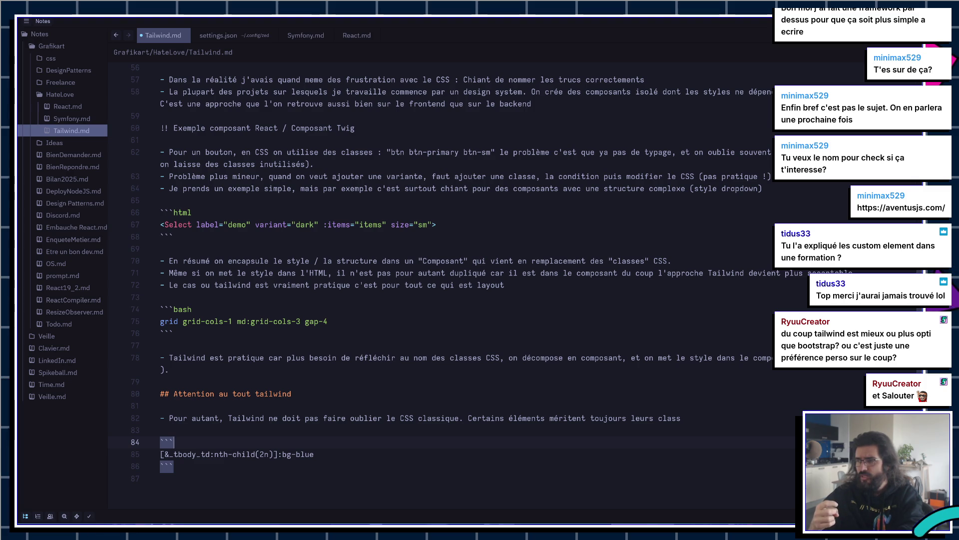
key(alt+Tab)
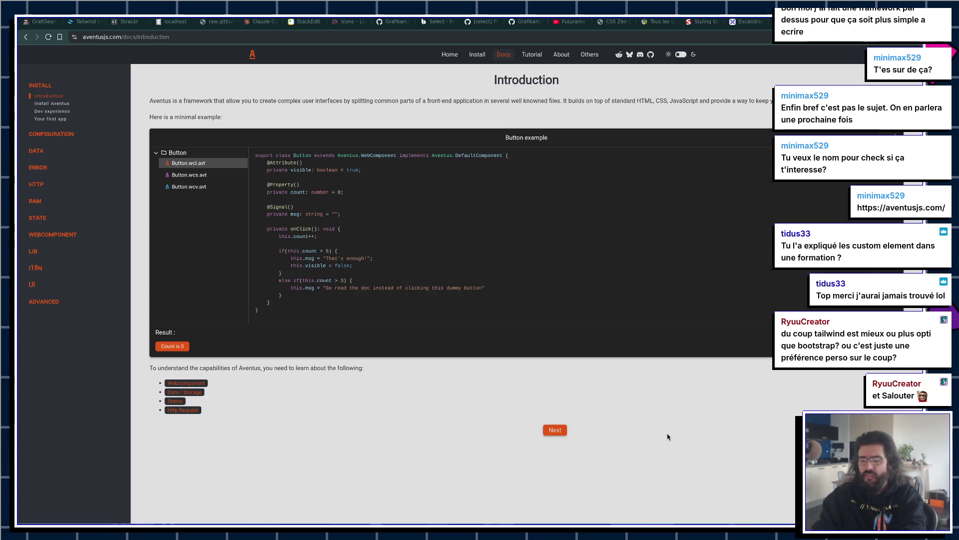
Step: Search the web for bootstrap, reach the getbootstrap.com Docs and a first close-button search hit
key(ctrl+l)
text(localhost:8042/?q=bootstrap)
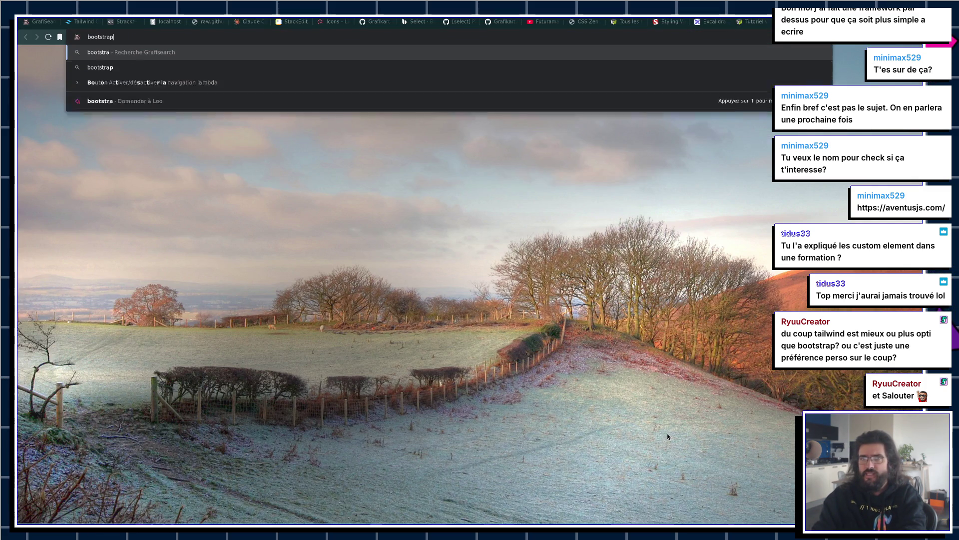
key(Return)
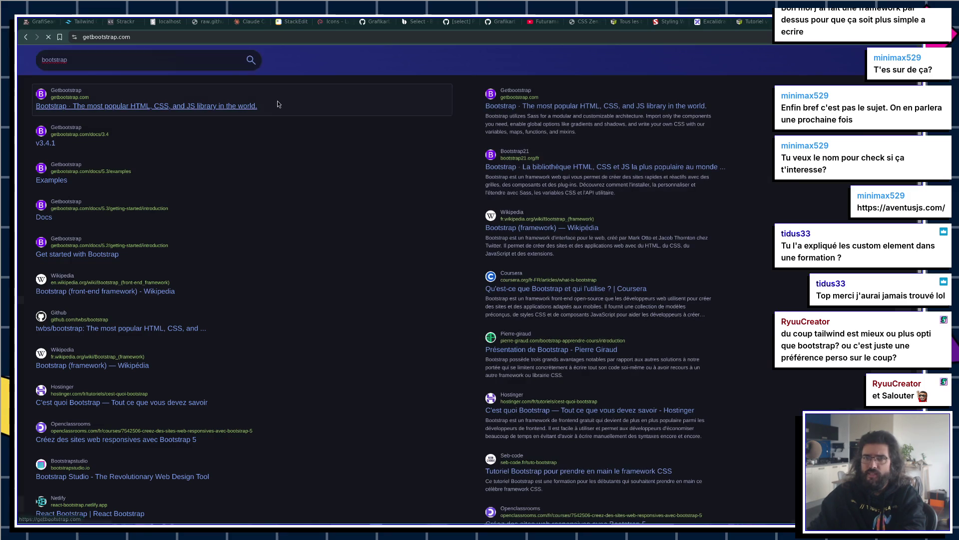
click(395, 170)
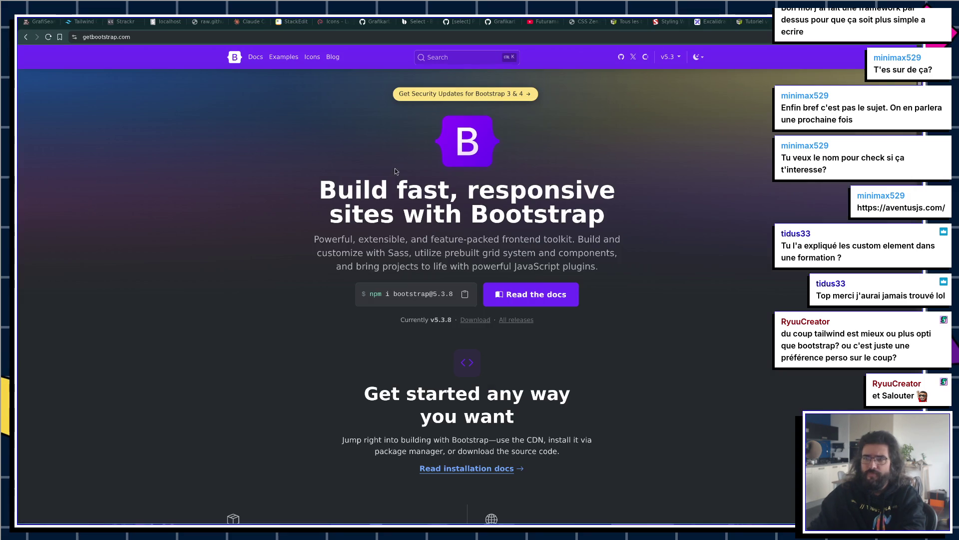
click(256, 58)
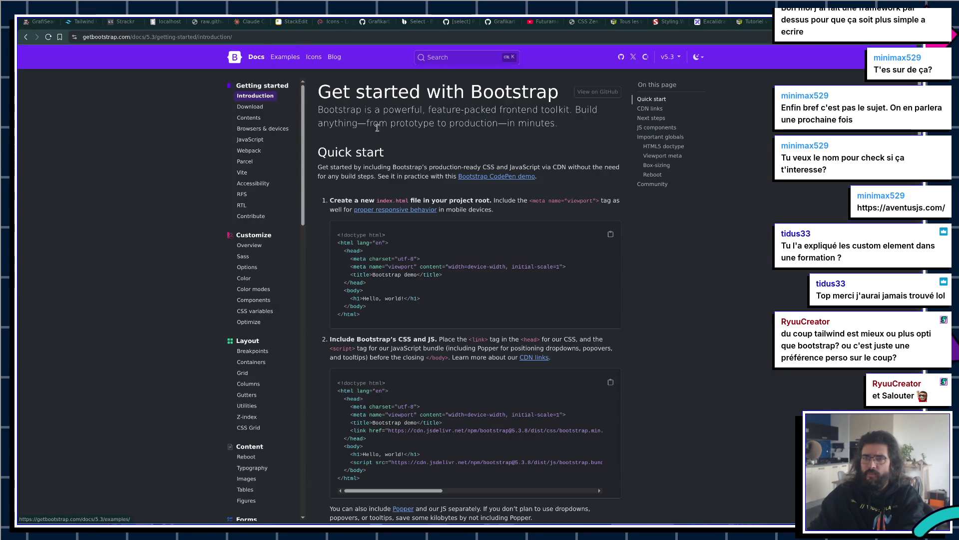
click(445, 55)
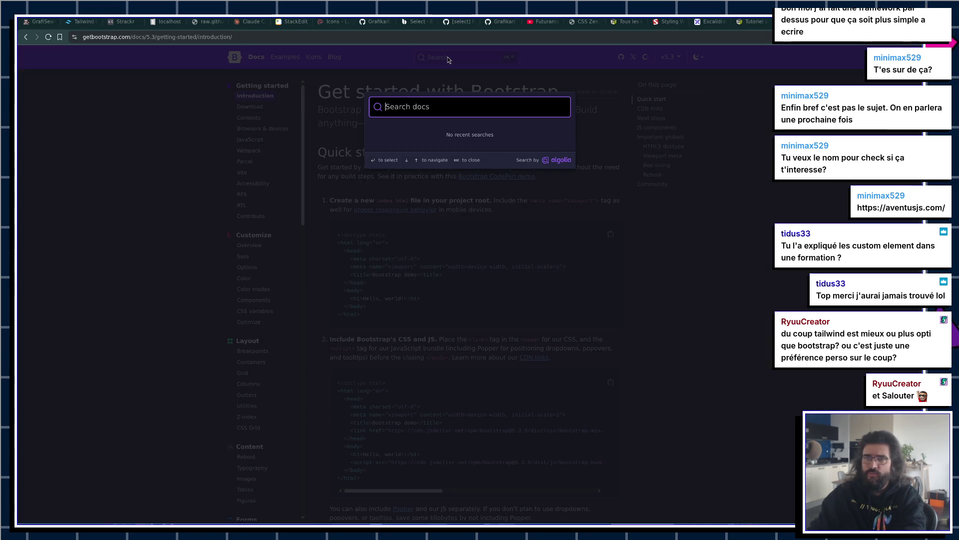
text(butt)
key(Return)
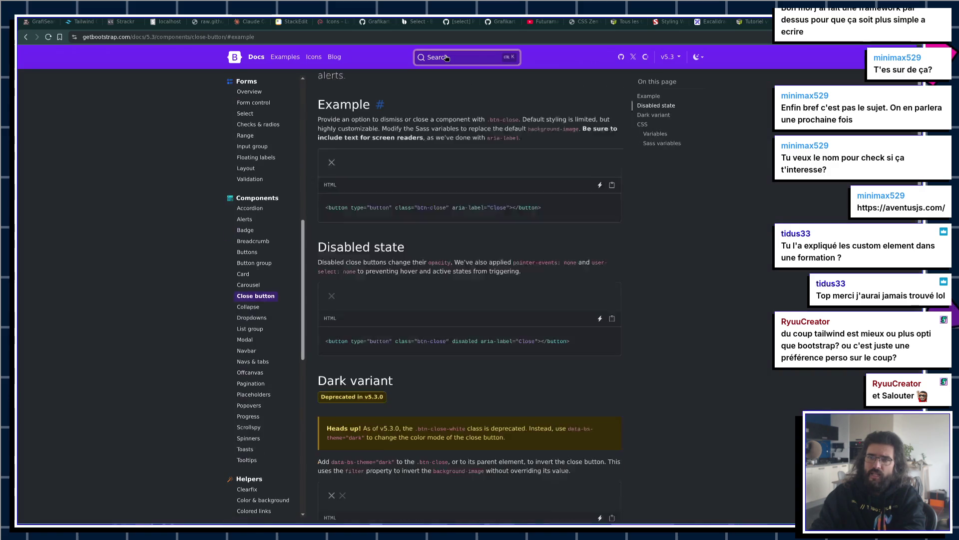
Step: Search the docs for 'button', browse Button group, Card and Carousel pages, then start a new tab
click(448, 57)
key(BackSpace)
key(BackSpace)
key(BackSpace)
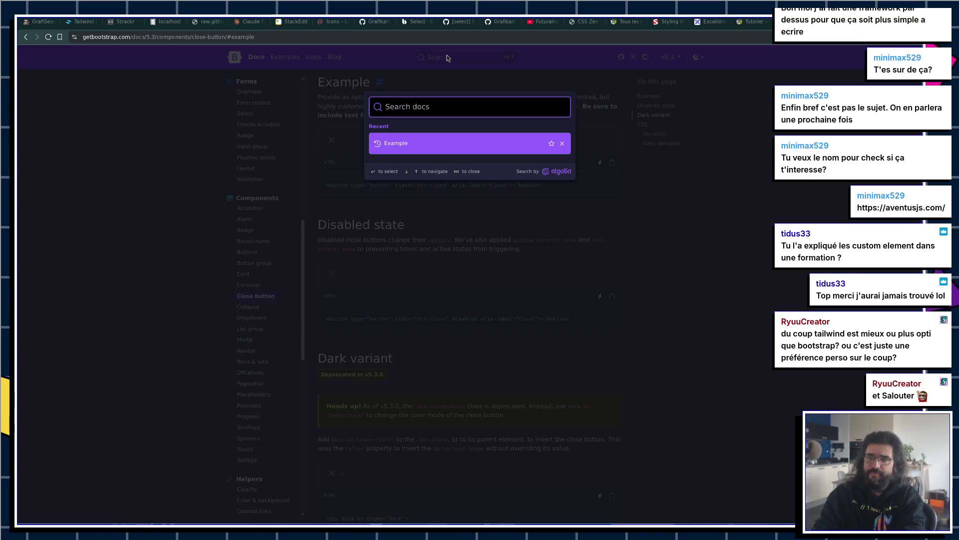
text(button)
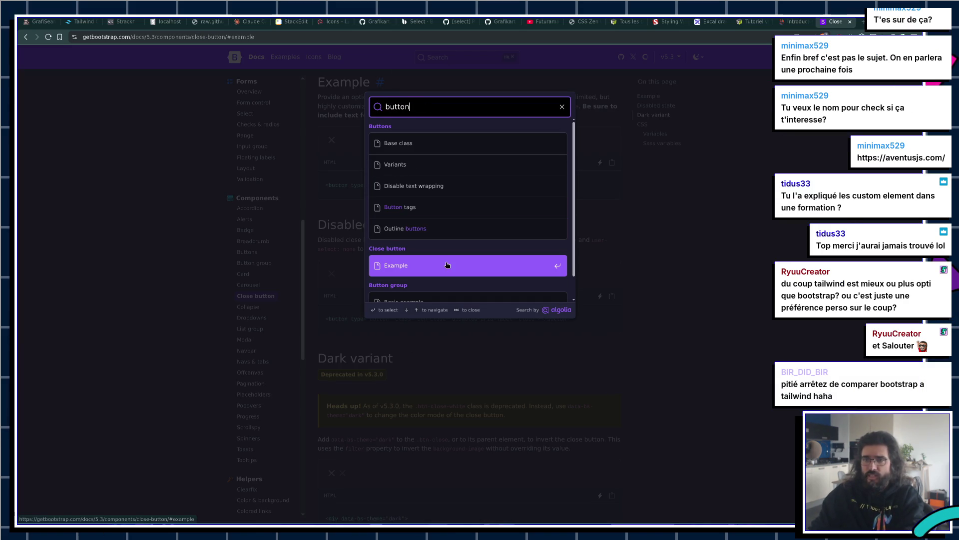
key(Down)
click(419, 276)
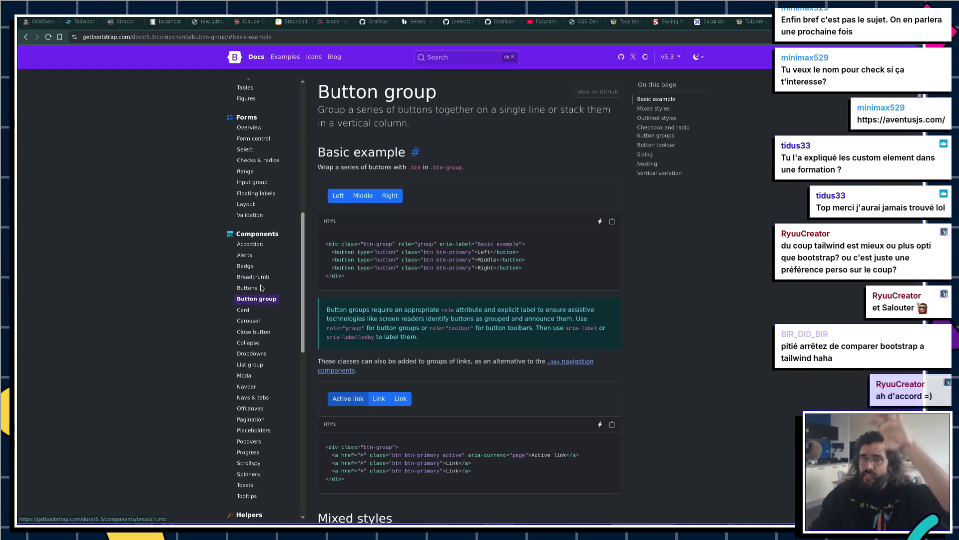
click(246, 310)
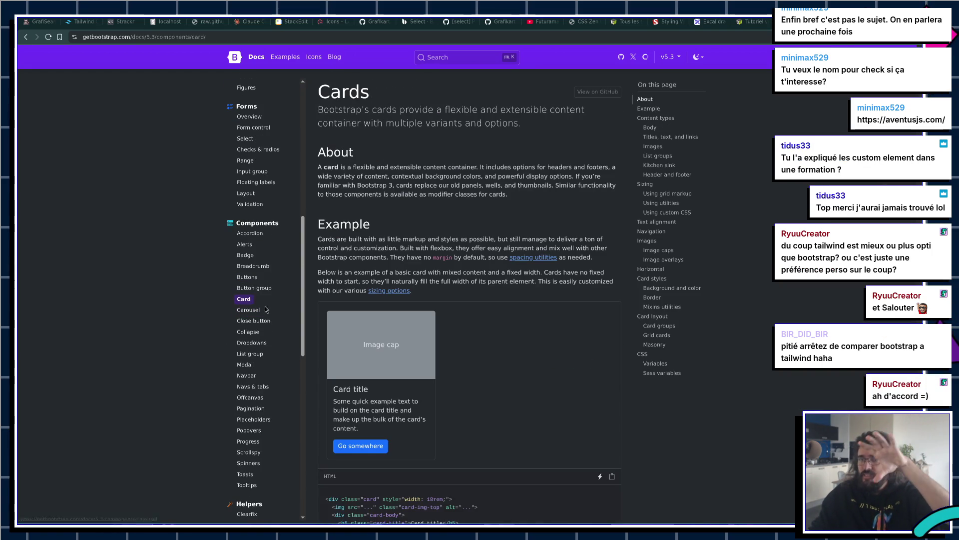
click(254, 308)
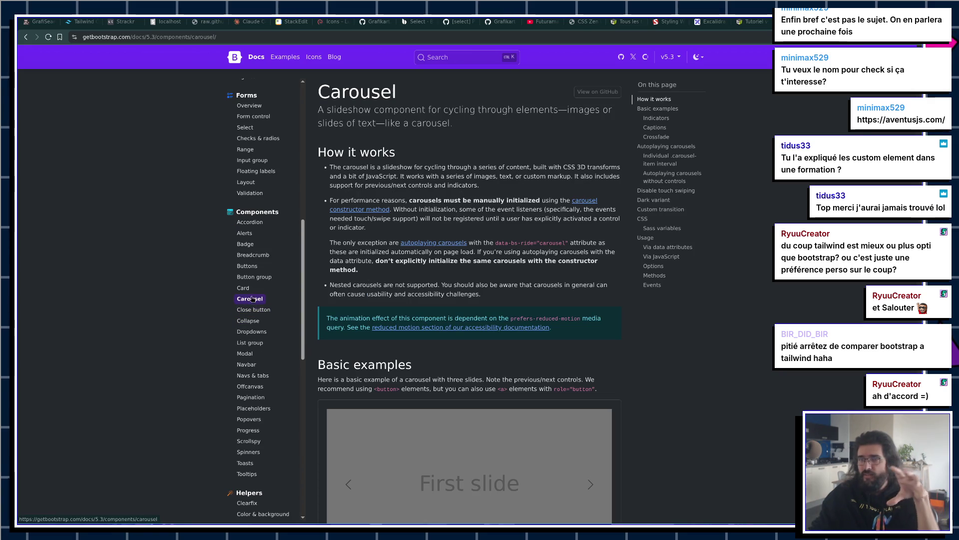
key(ctrl+t)
text(tailwin)
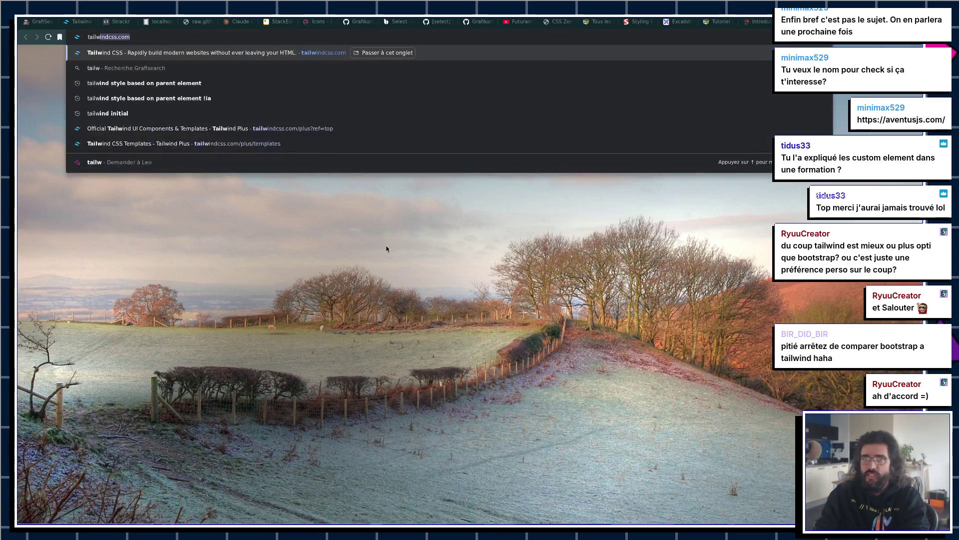
Step: Visit tailwindcss.com, find Bootstrap's Tables page via 'Table', revisit Tailwind, and return to Zed
key(Return)
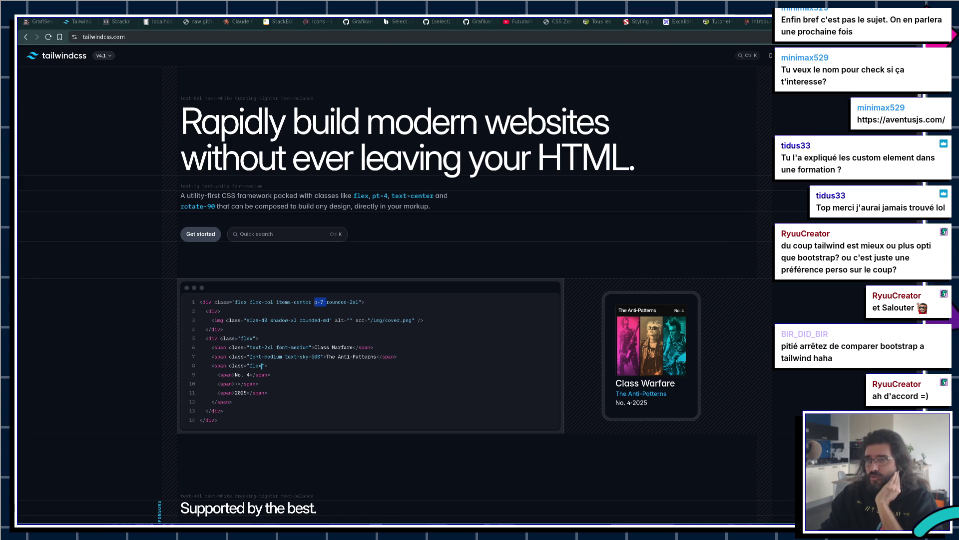
key(ctrl+Tab)
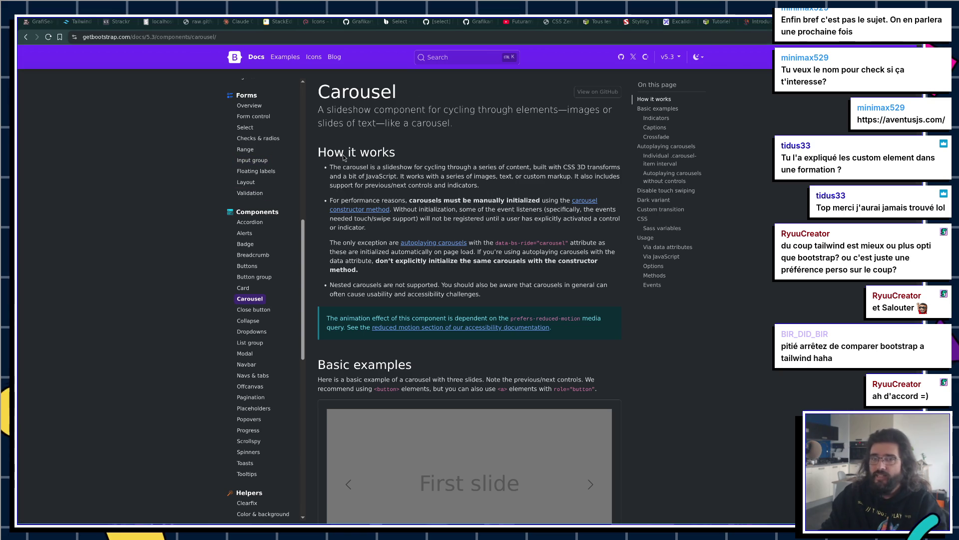
key(ctrl+f)
text(Table)
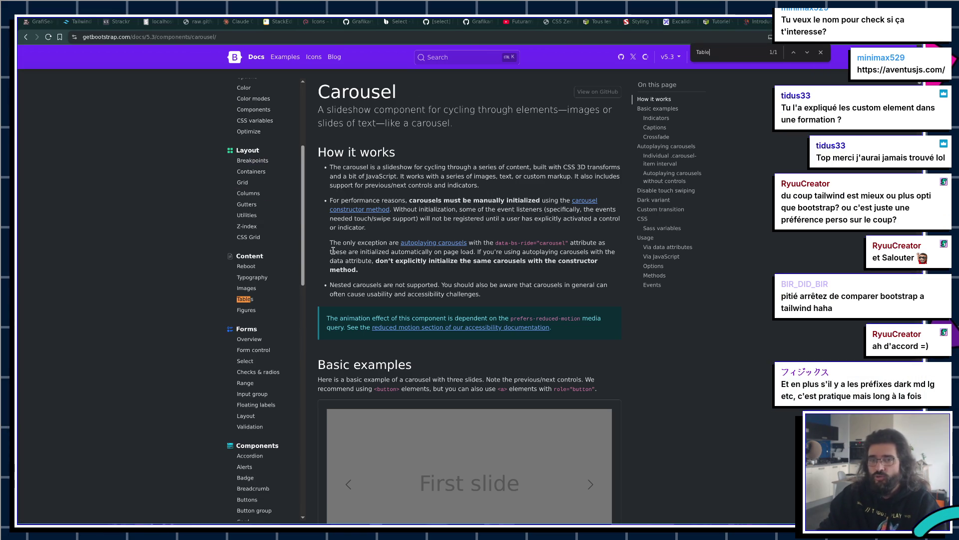
click(245, 299)
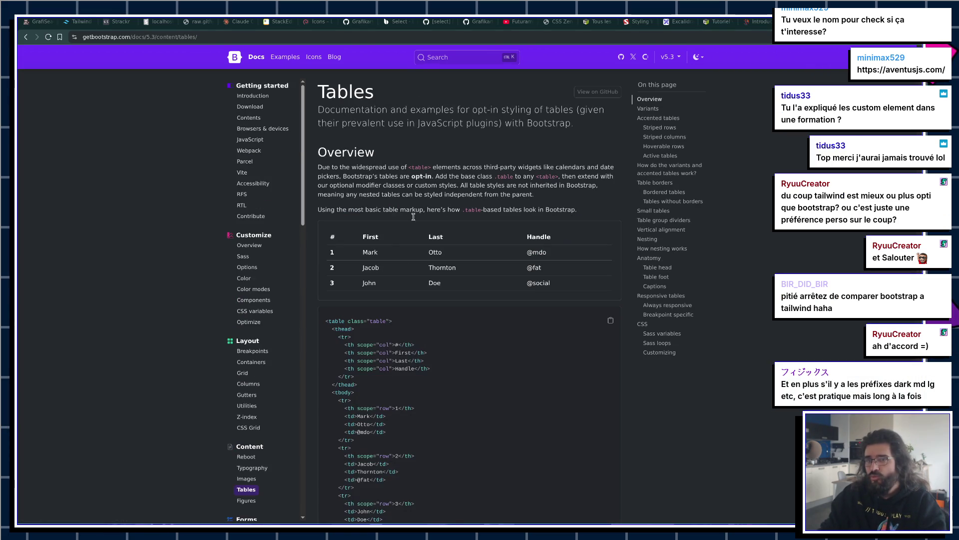
key(ctrl+2)
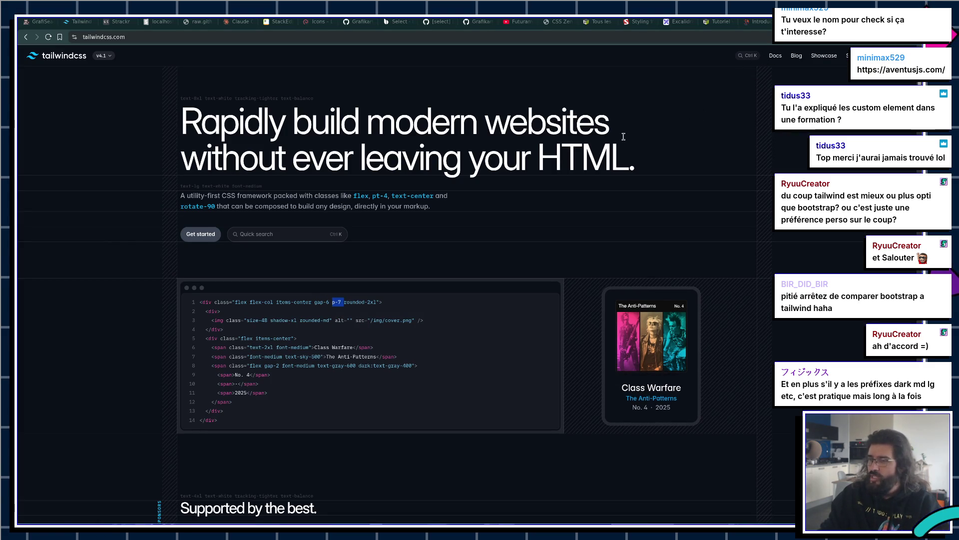
key(alt+Tab)
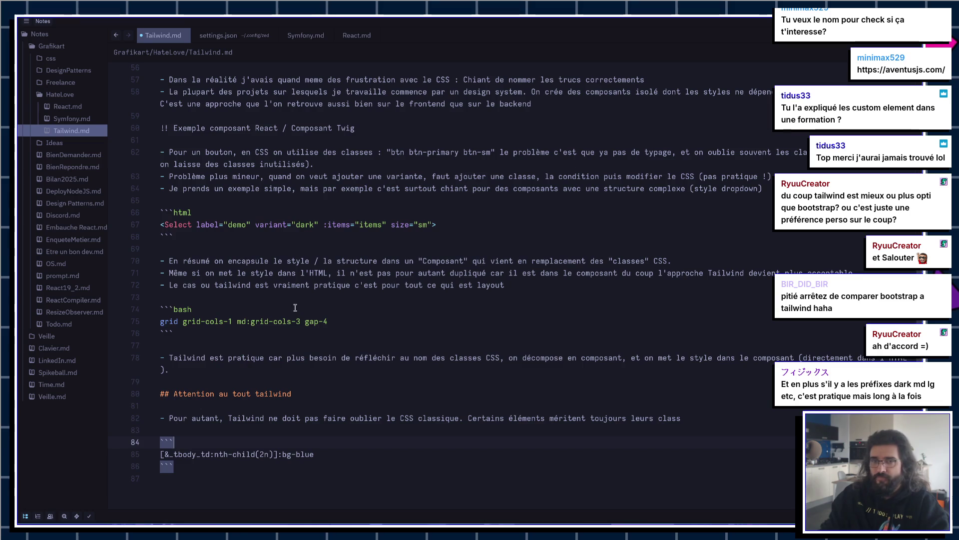
Step: Begin a 'Le derniers souci' bullet about lacking a design after line 78, then switch to the browser
click(306, 312)
scroll(234, 264, up, 3)
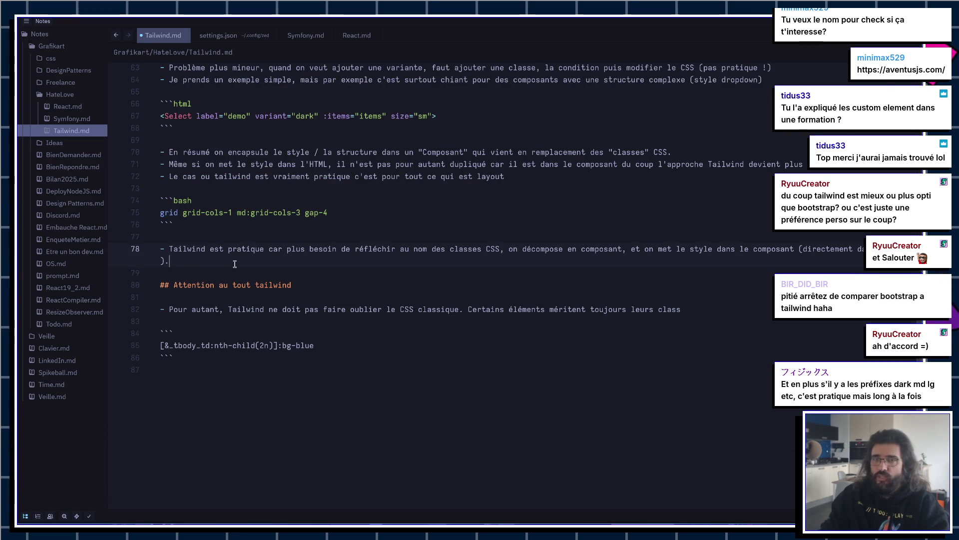
scroll(235, 265, up, 3)
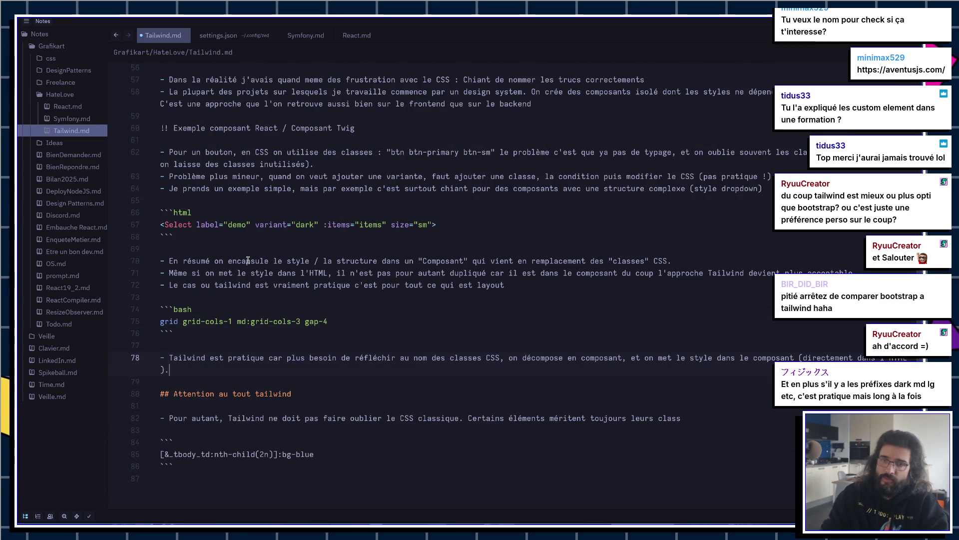
key(Return)
text(- Autre)
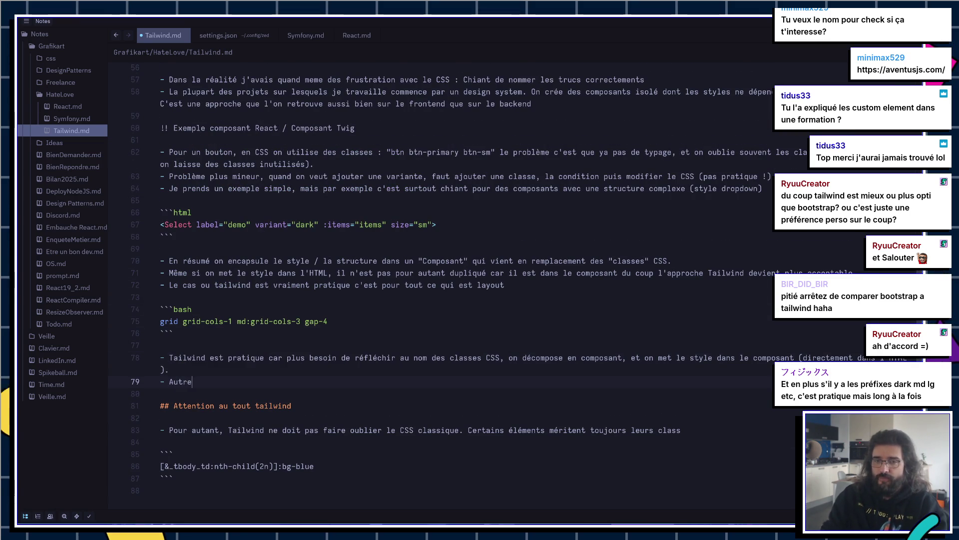
key(BackSpace)
key(BackSpace)
key(BackSpace)
text(De)
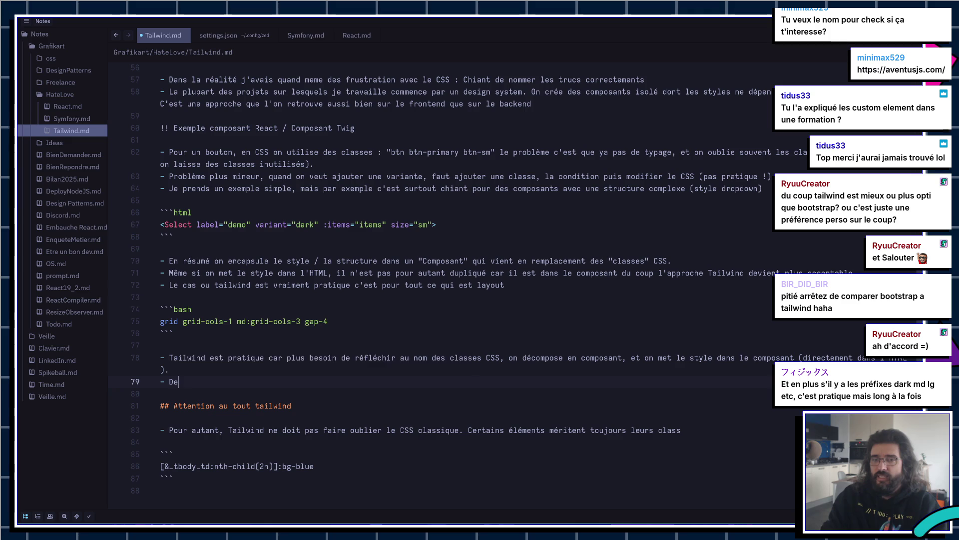
text(s librairies )
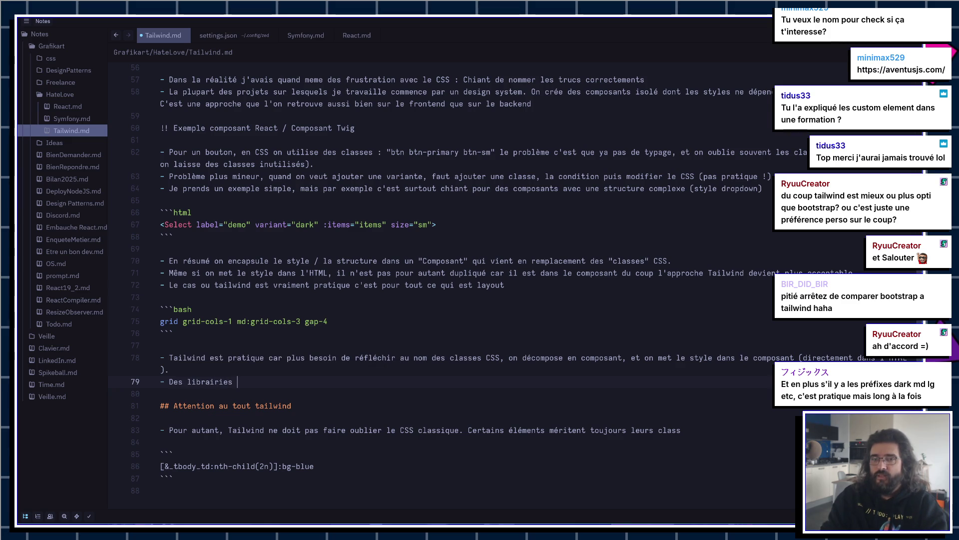
text(comme Shad)
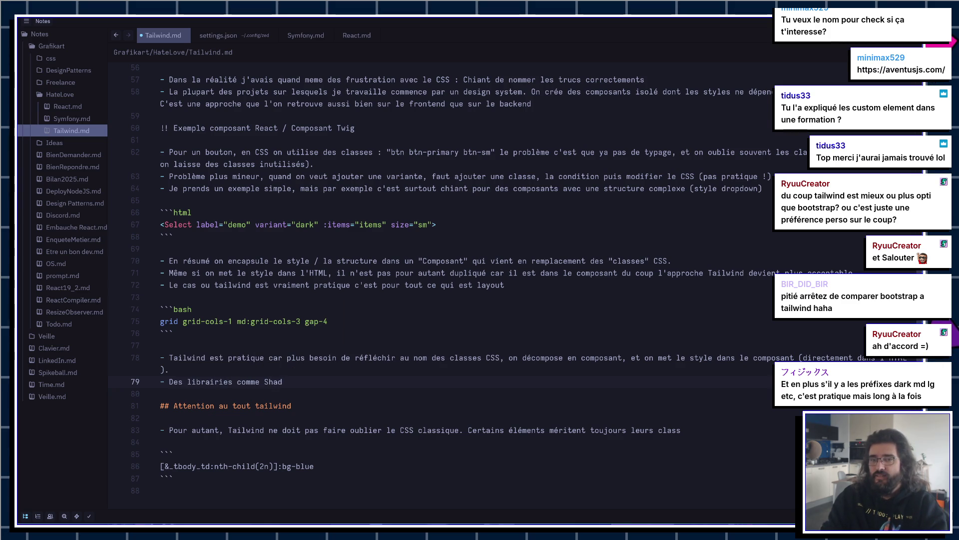
text(CN me fo)
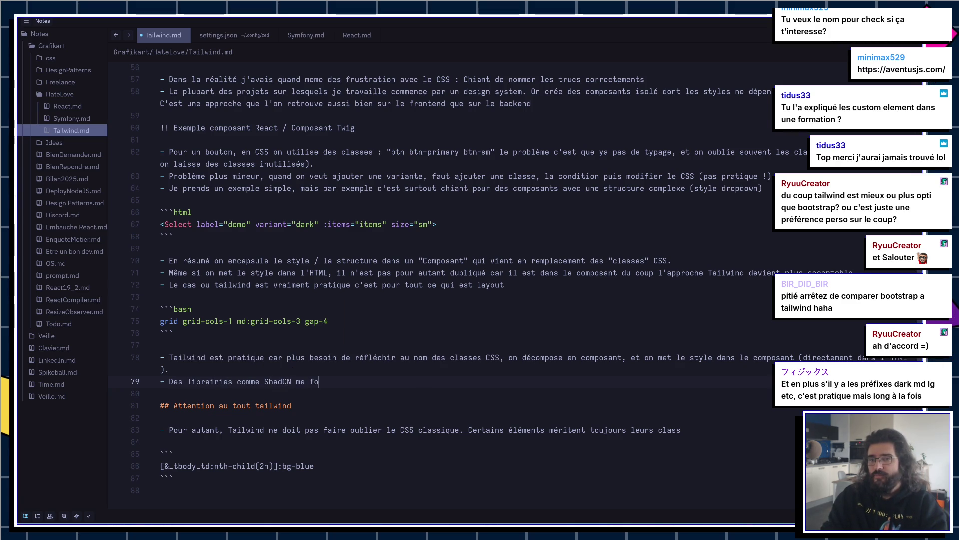
text(lus appré)
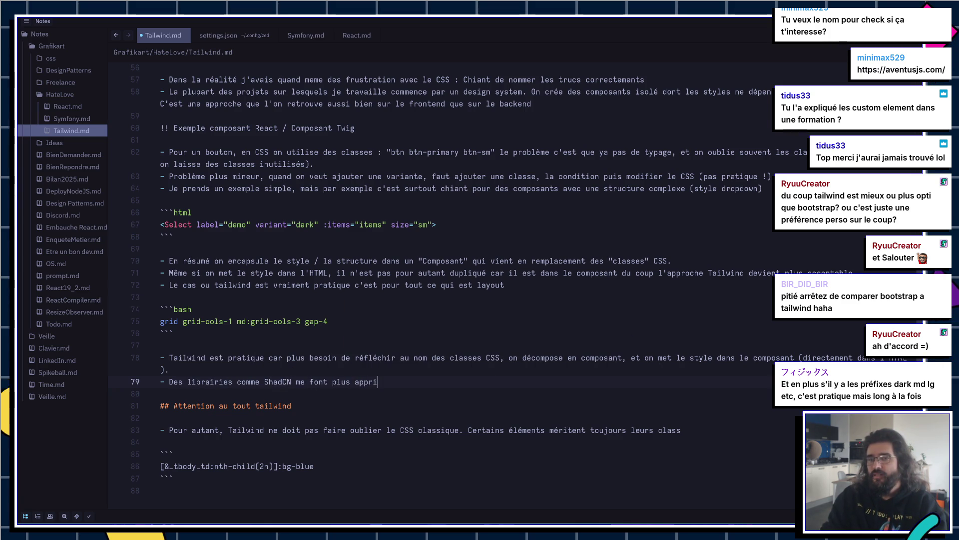
text(é)
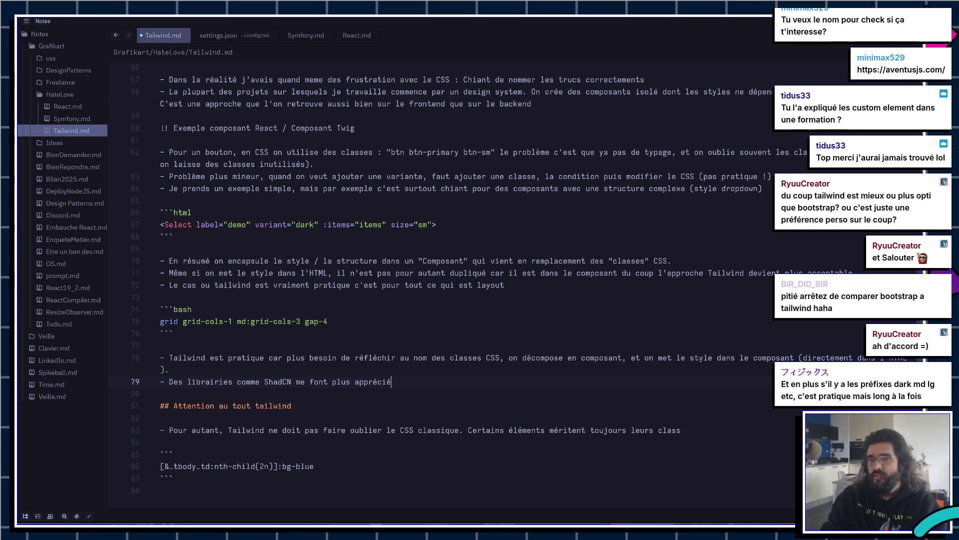
text(ailwind )
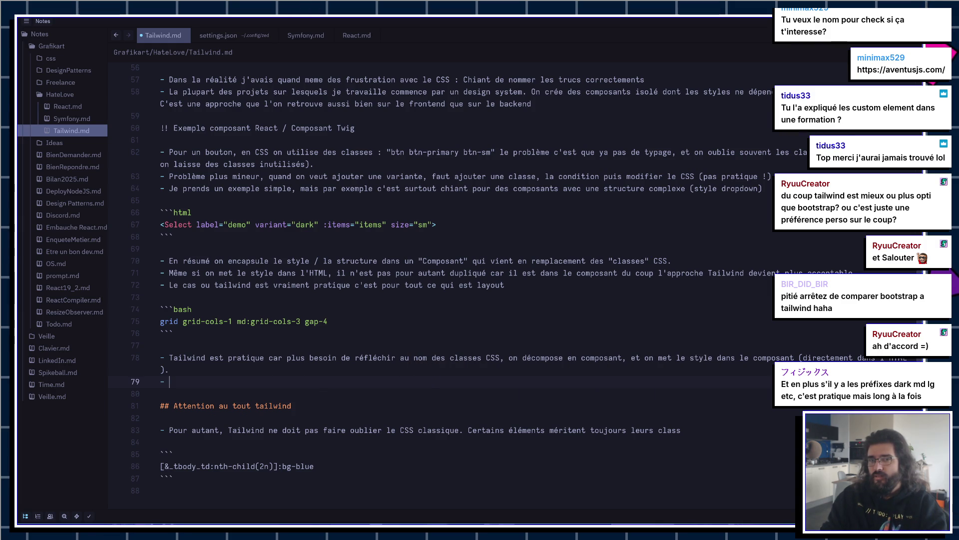
text(e de)
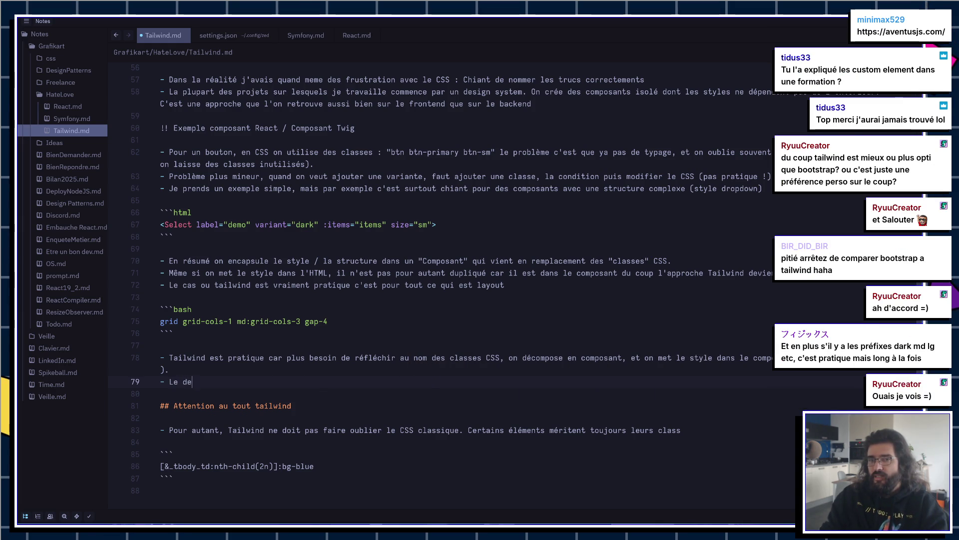
text(rniers souci c'e)
text(st que si vou)
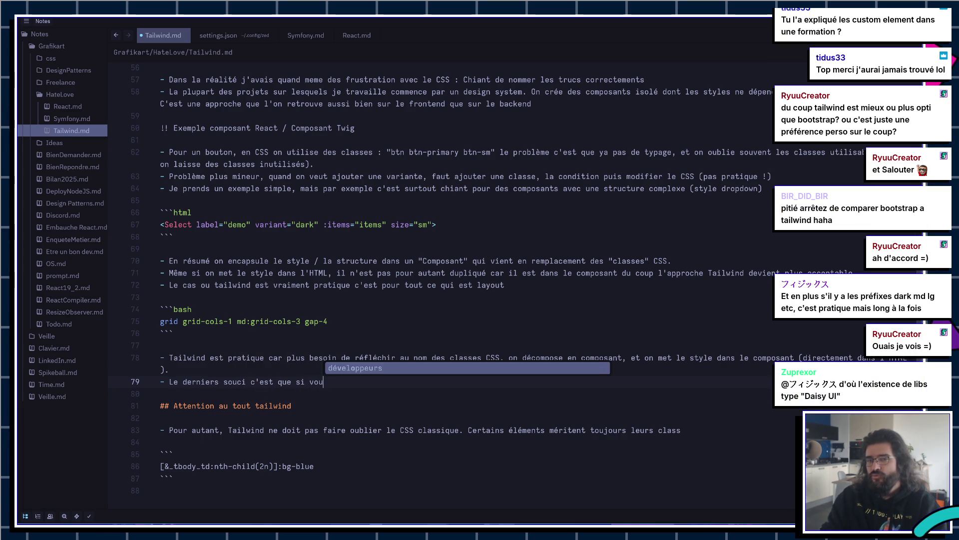
text(avez pas de design ,ailwind !)
key(alt+Tab)
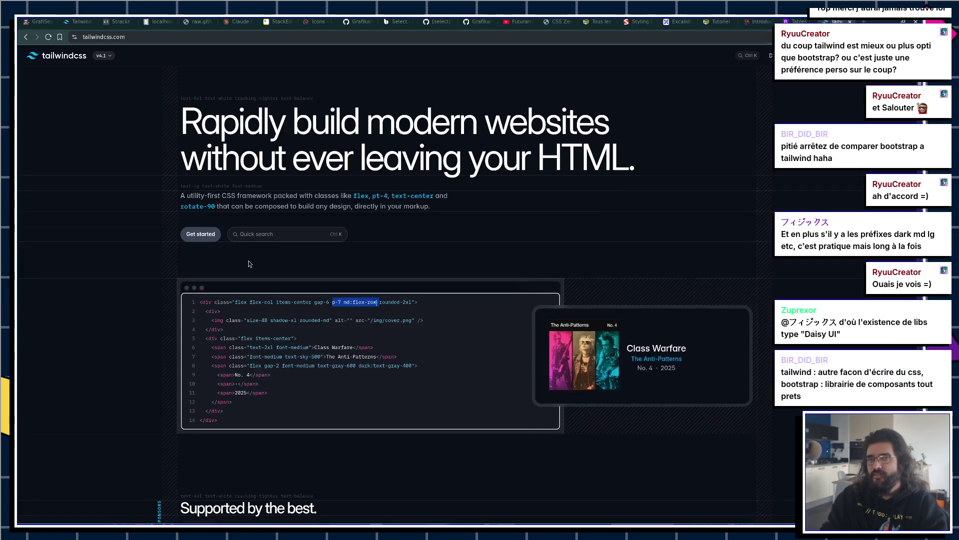
Step: Search "caca emoji" in a new tab and open the EmojiTerra pile-of-poo page
key(ctrl+t)
text(caca emoj)
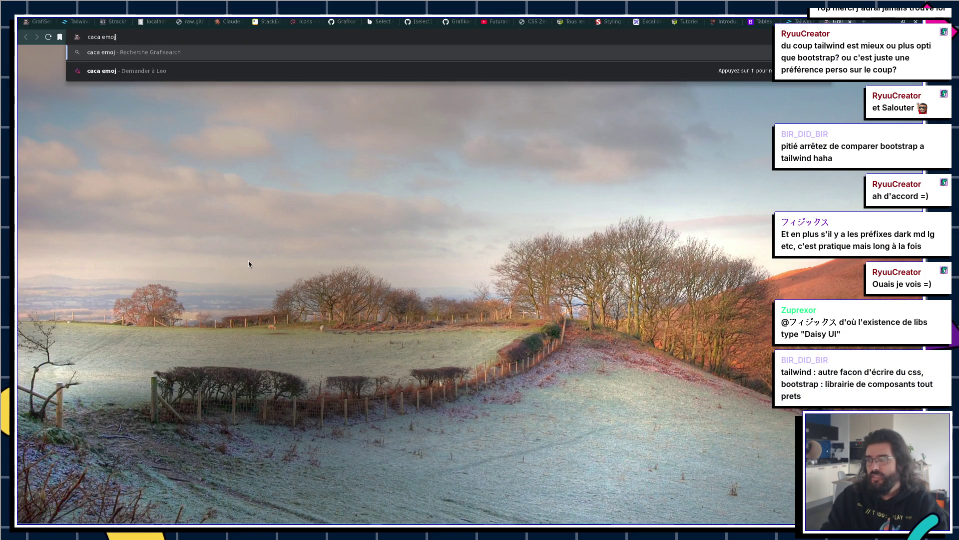
text(i)
key(Return)
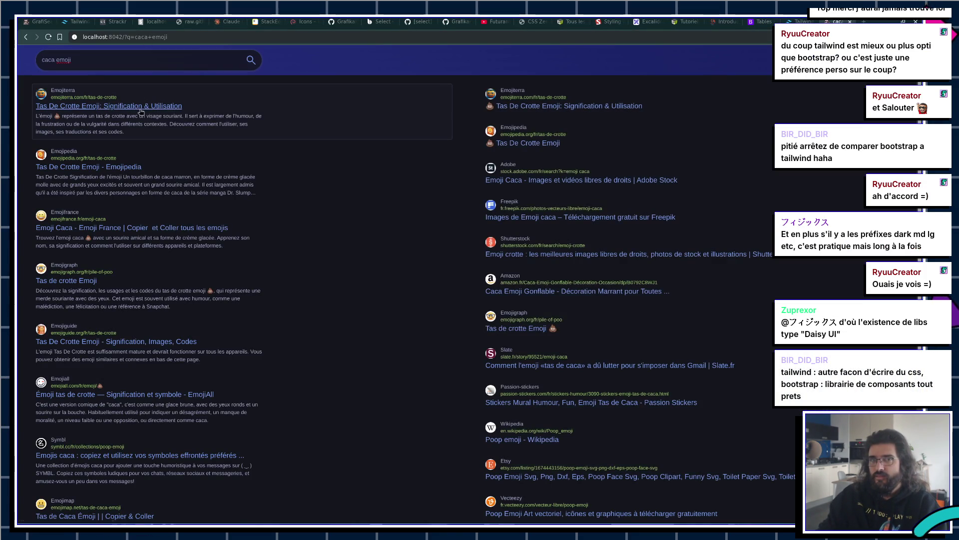
right_click(140, 111)
click(140, 109)
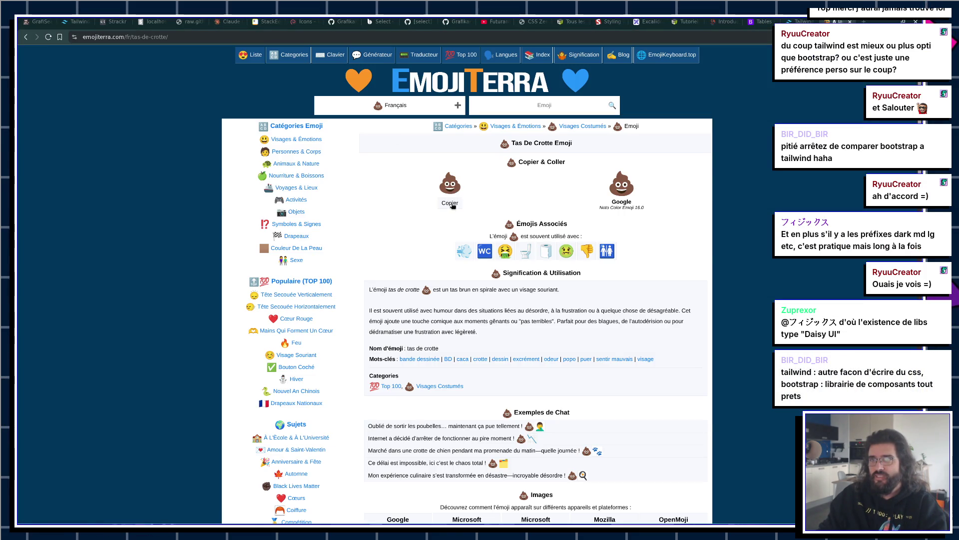
Step: Copy the poo emoji and paste it after "tailwind =" in the Tailwind.md bullet
click(450, 201)
key(alt+Tab)
text(💩)
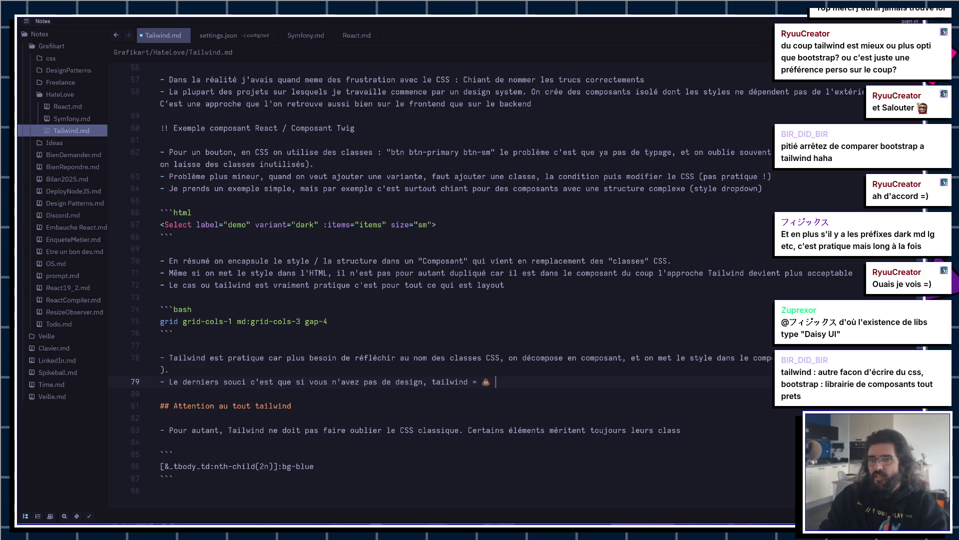
Step: Finish the bullet about shadcn giving good CSS-variable practices and start a code fence below
key(BackSpace)
key(BackSpace)
text(ais d)
text(outils )
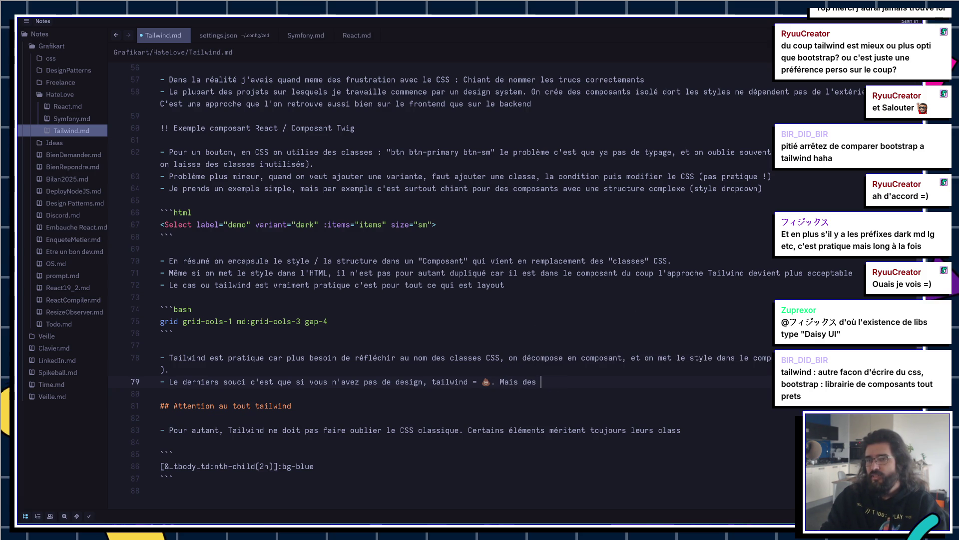
text(comme d)
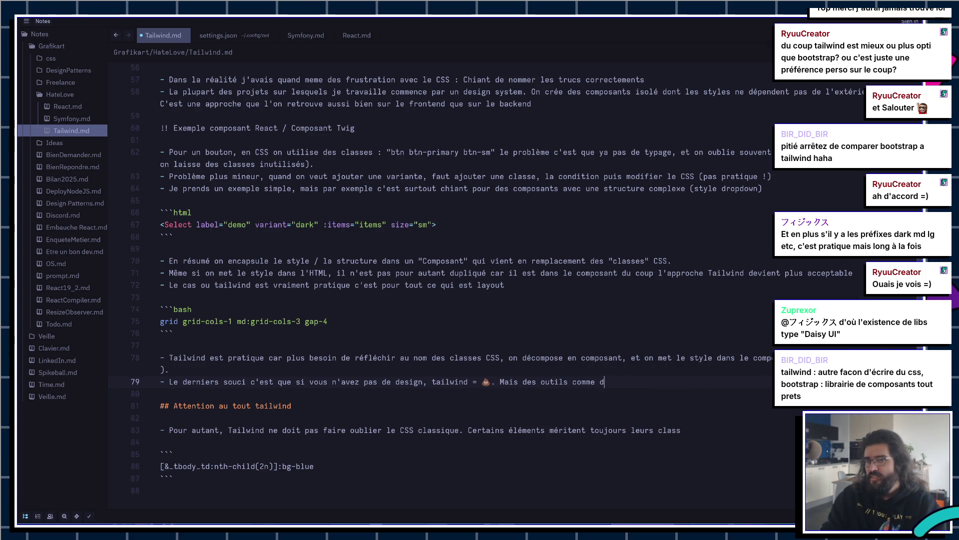
key(BackSpace)
text(shadcn permettent de)
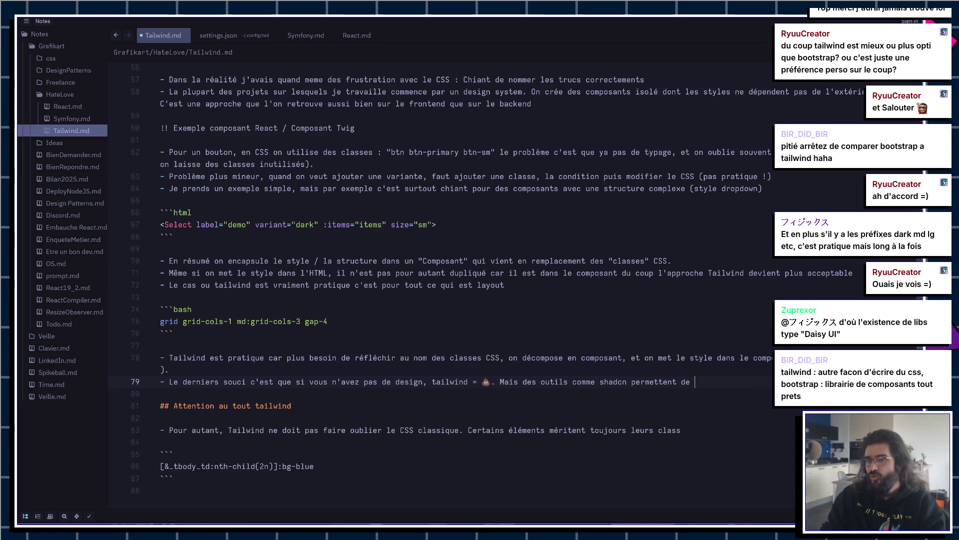
text(démarrer avec un)
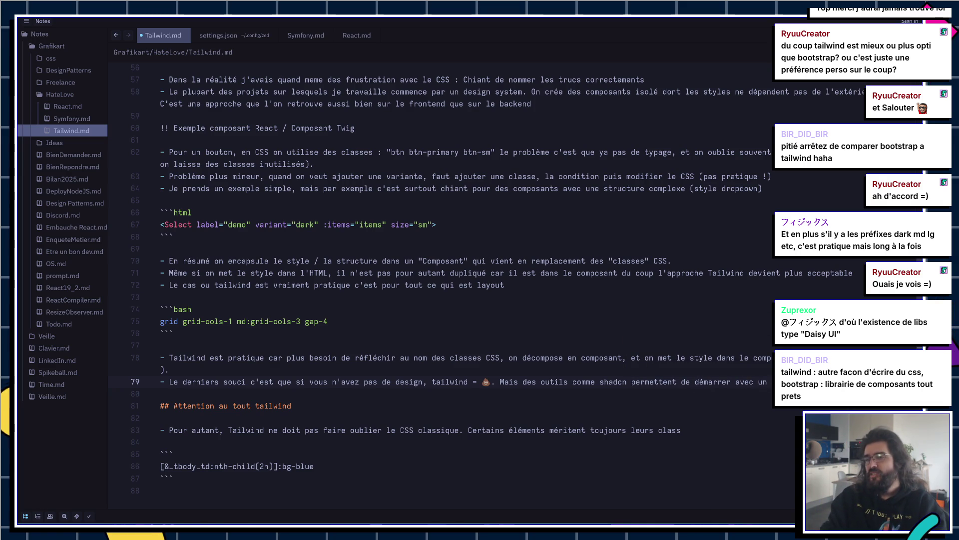
text( design )
text(system)
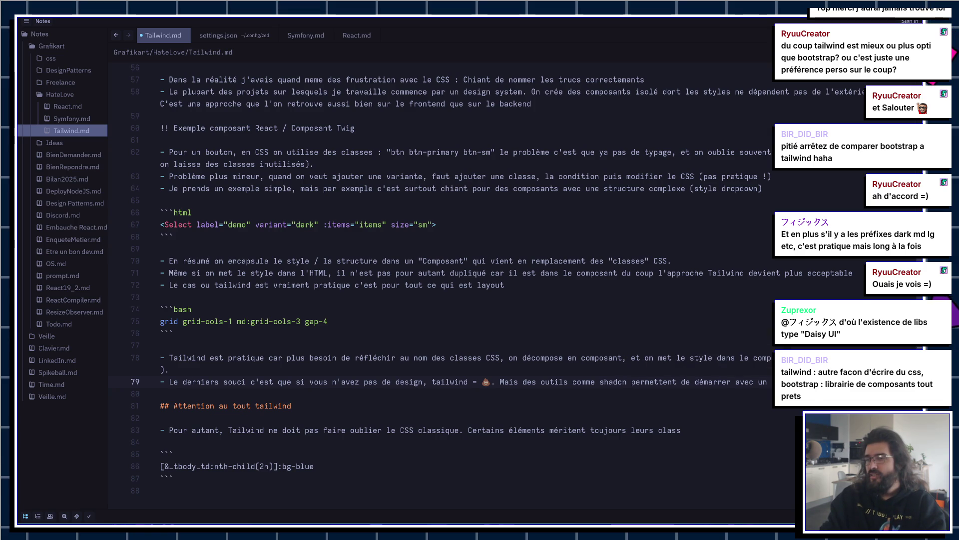
text(bonnes pratiques au niveau des variables)
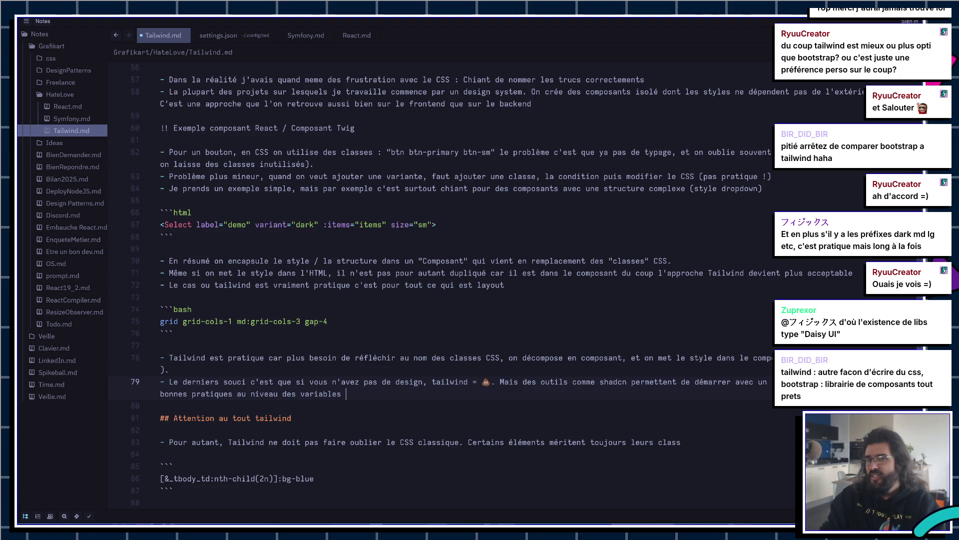
text( CSS)
key(Escape)
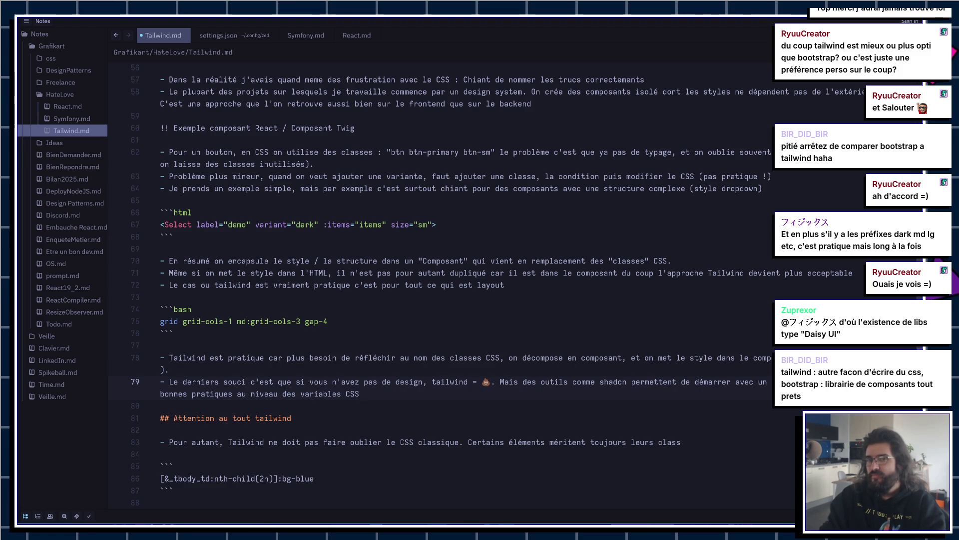
key(Return)
key(Return)
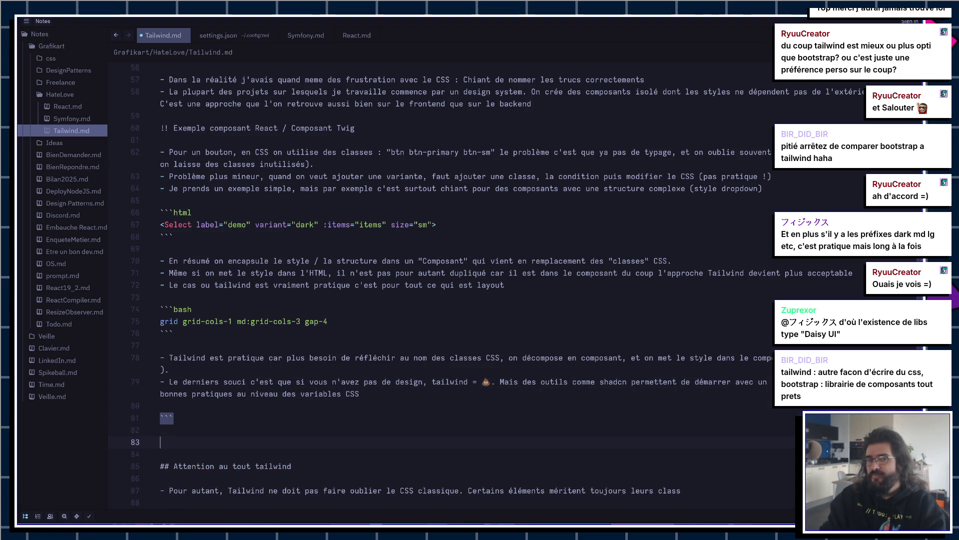
Step: Write a bg-blue-400 💩 example line in the new code block, reusing the emoji from line 79
key(Return)
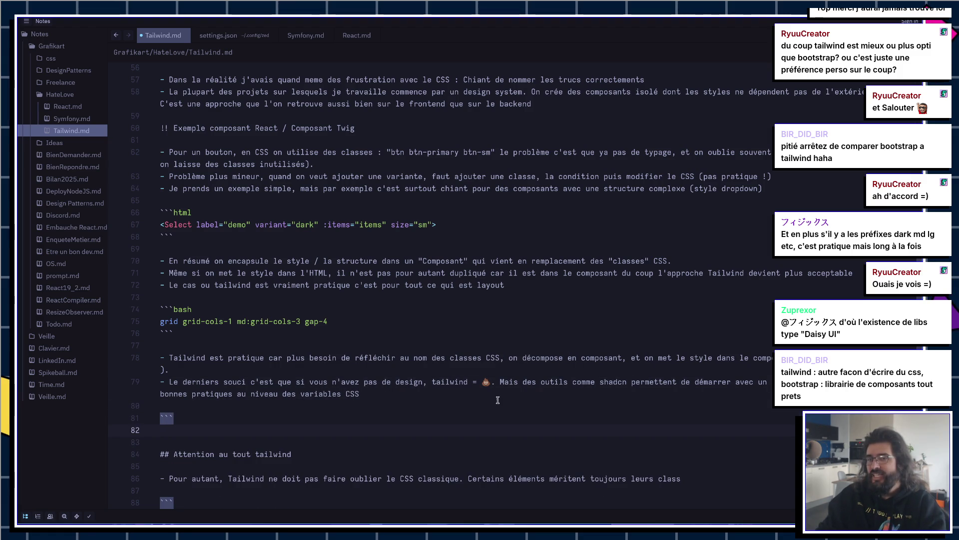
click(488, 381)
click(290, 424)
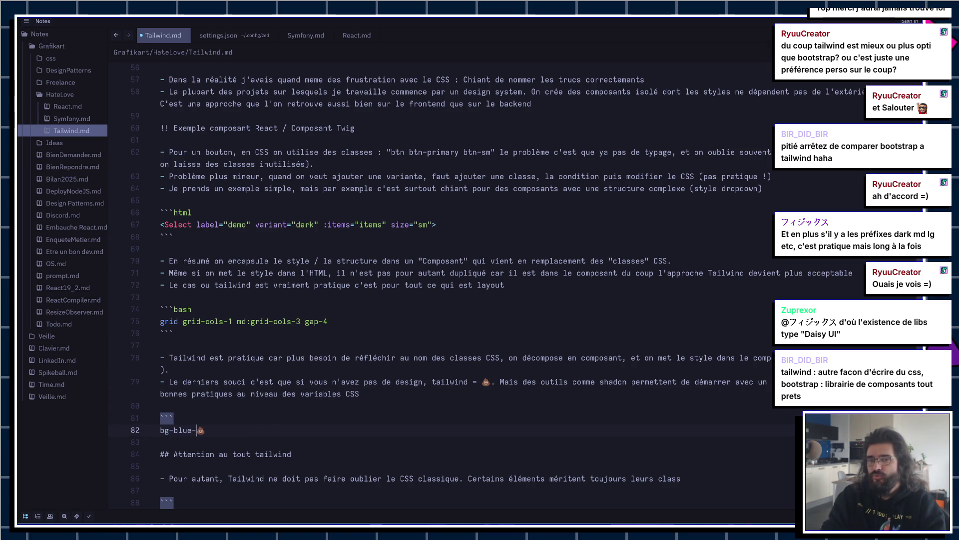
key(Down)
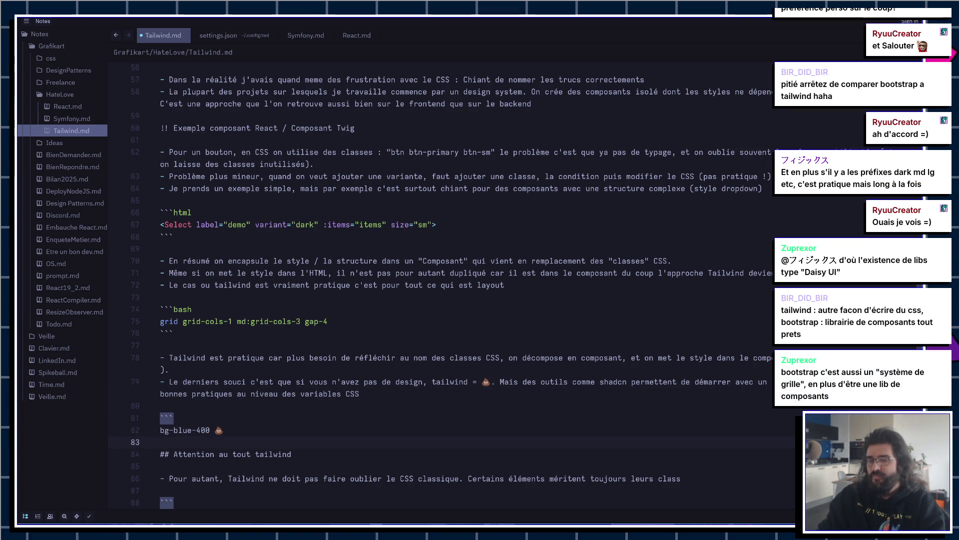
text(``)
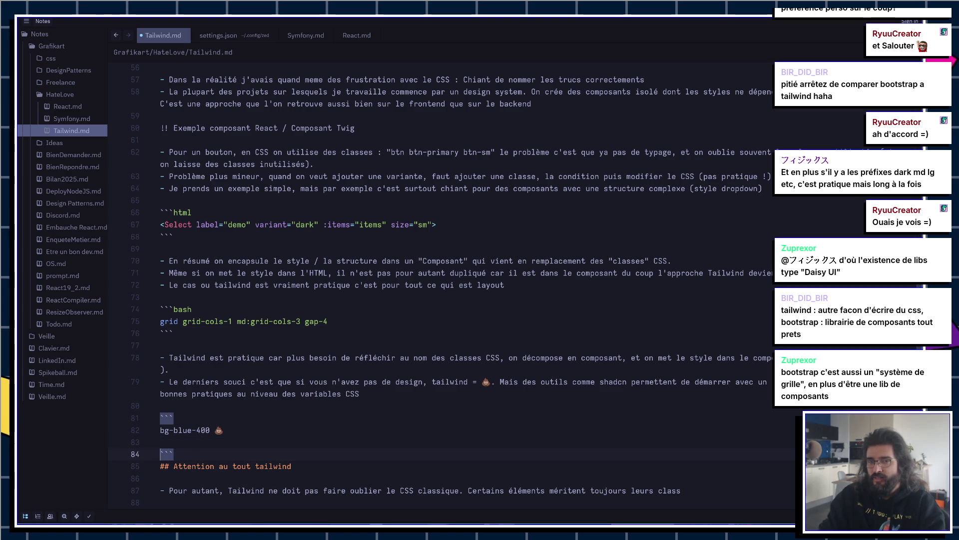
Step: Close the fence, start a second bg-primar class line, and return to the emoji page
key(Return)
key(Up)
key(Return)
key(Up)
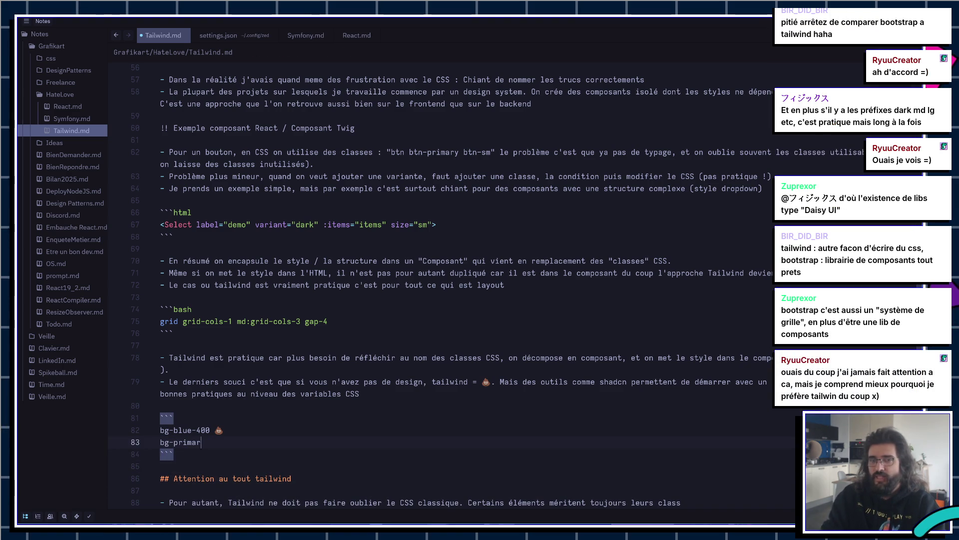
key(alt+Tab)
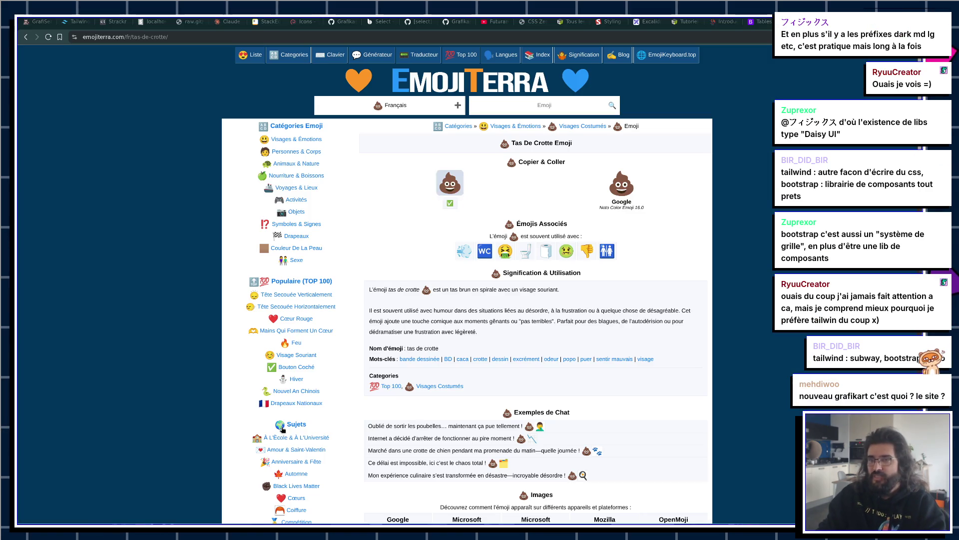
Step: Search 'unicode finder' and try the Unicode Lookup result before going back to the results
click(537, 108)
text(check)
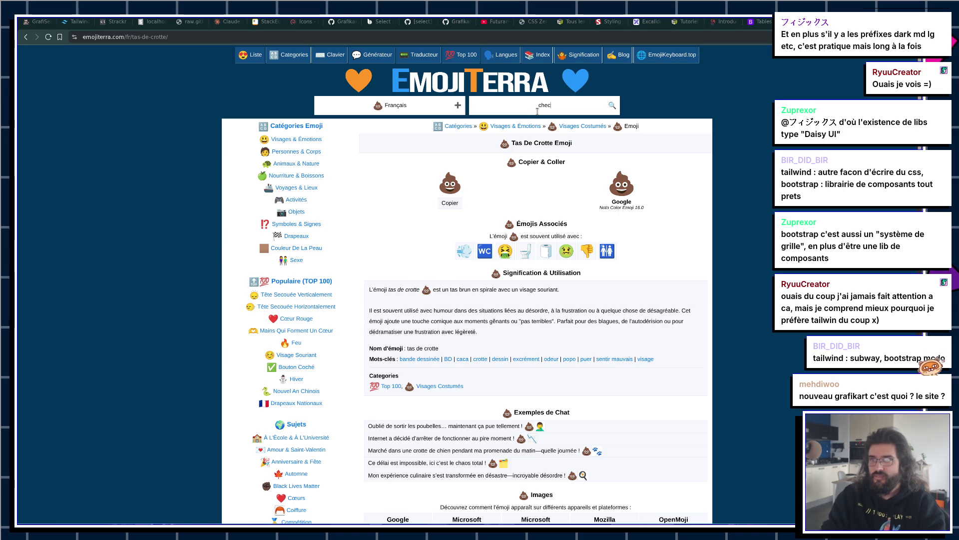
key(ctrl+shift+Tab)
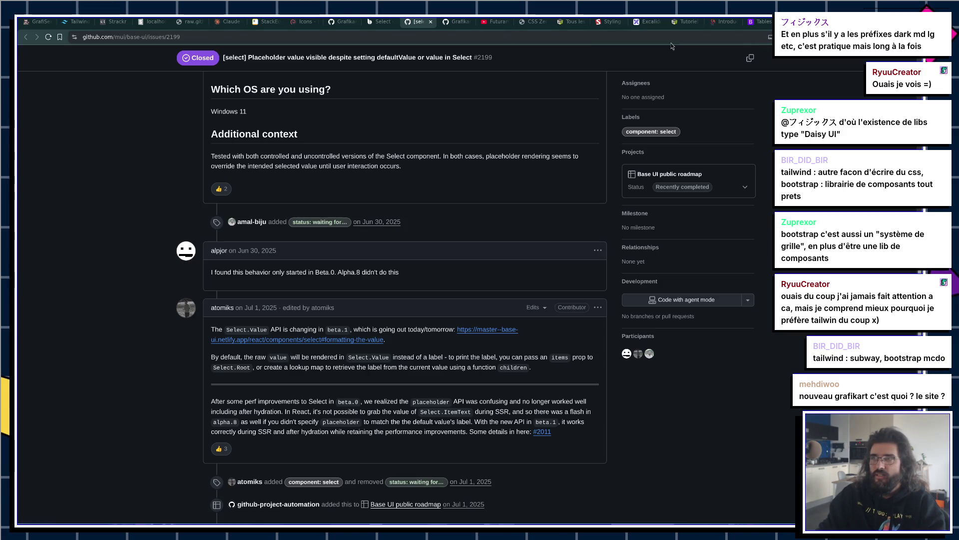
key(ctrl+Tab)
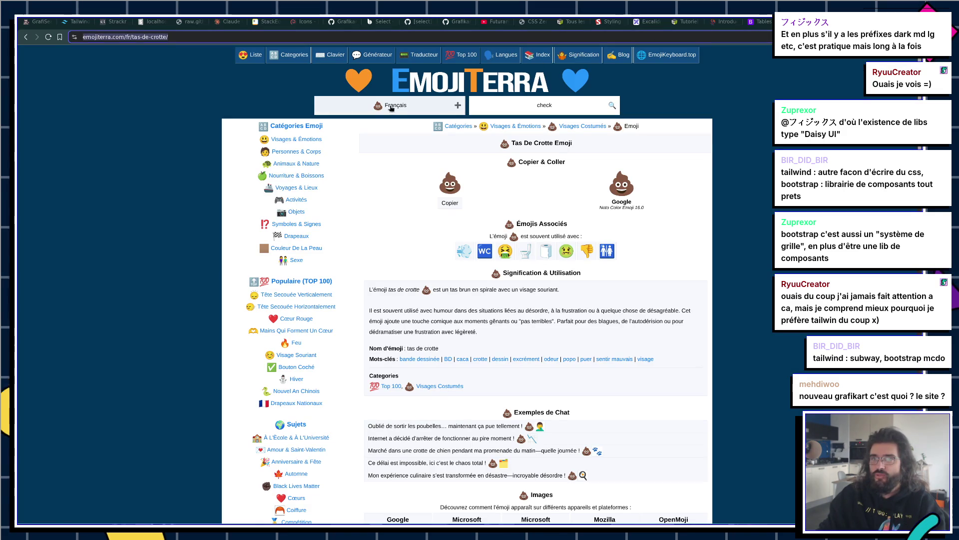
click(398, 106)
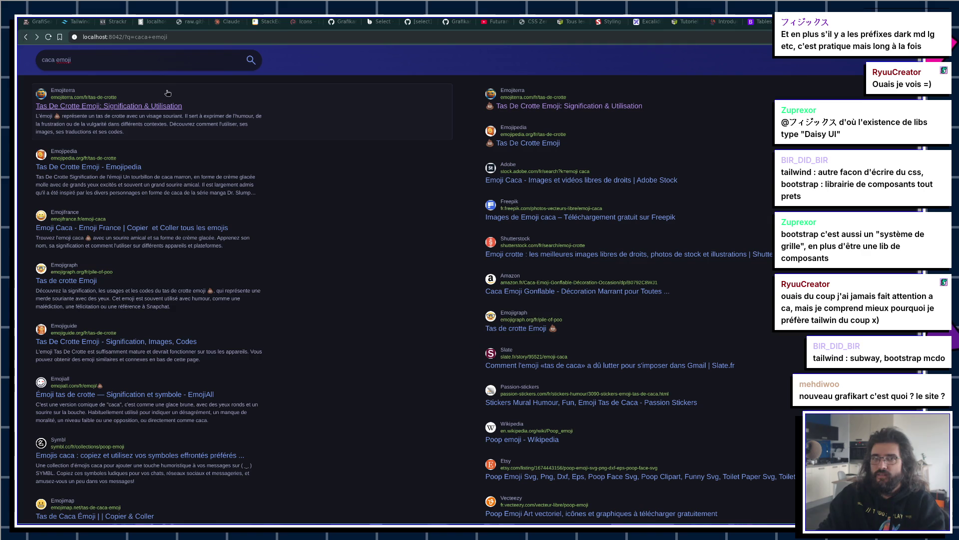
triple_click(165, 64)
text(unicode finder)
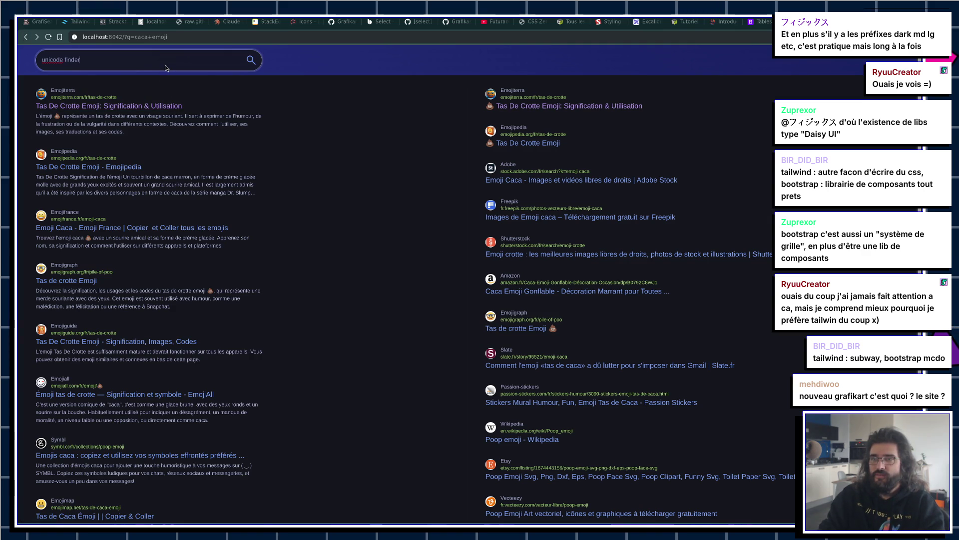
key(Return)
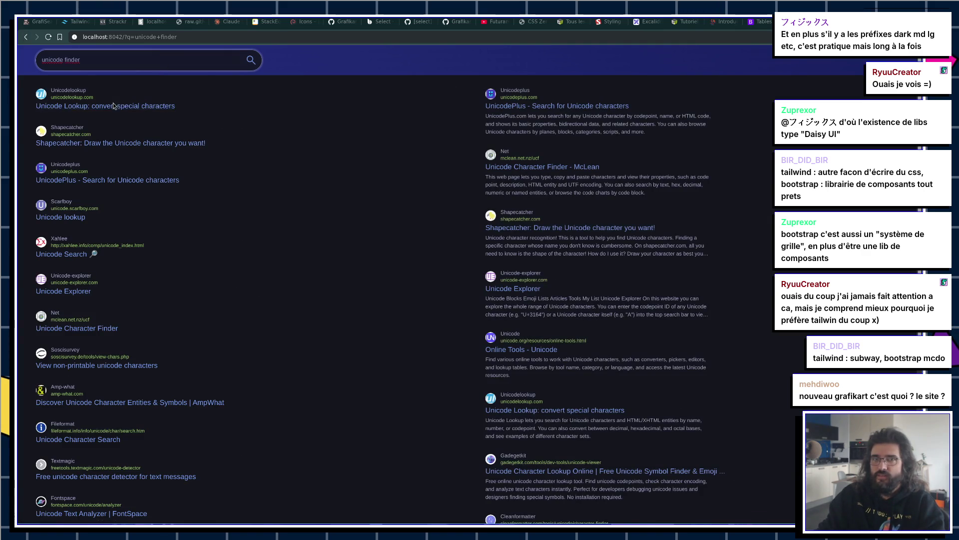
click(110, 111)
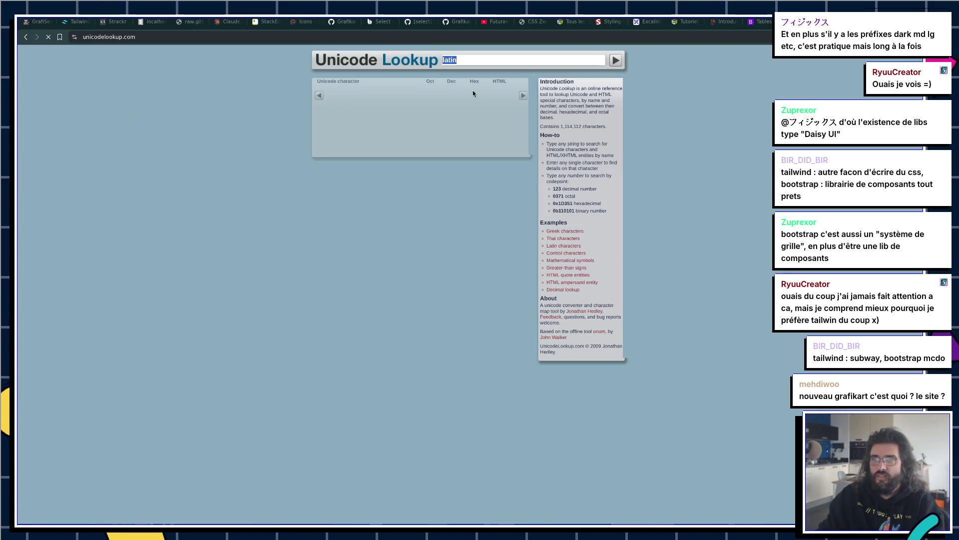
click(25, 37)
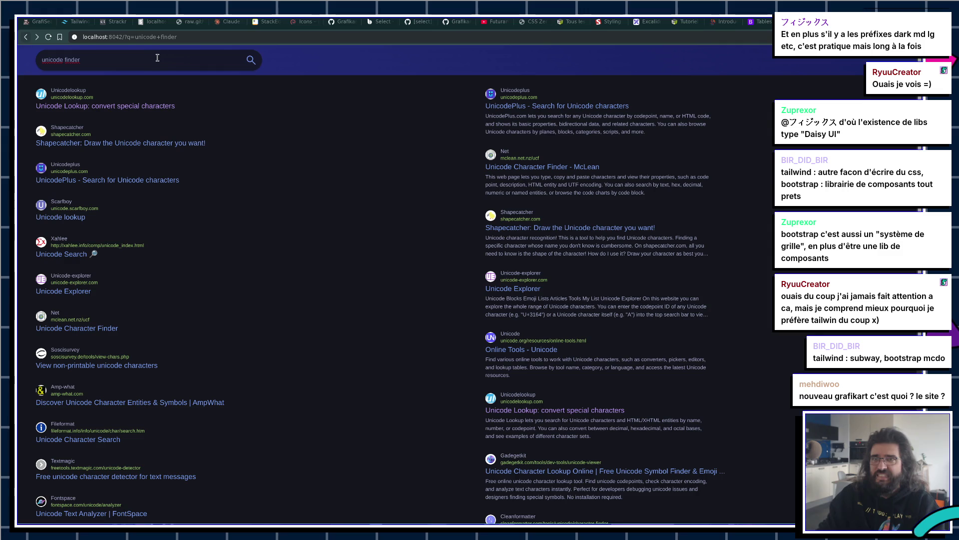
Step: On UnicodePlus, search 'check' and open U+2705 WHITE HEAVY CHECK MARK, then bring Zed back
click(498, 106)
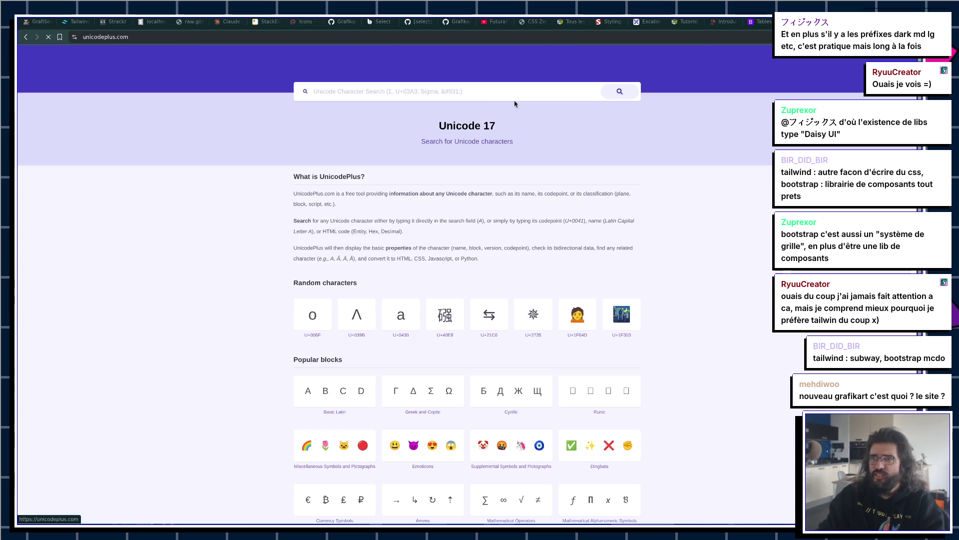
text(check)
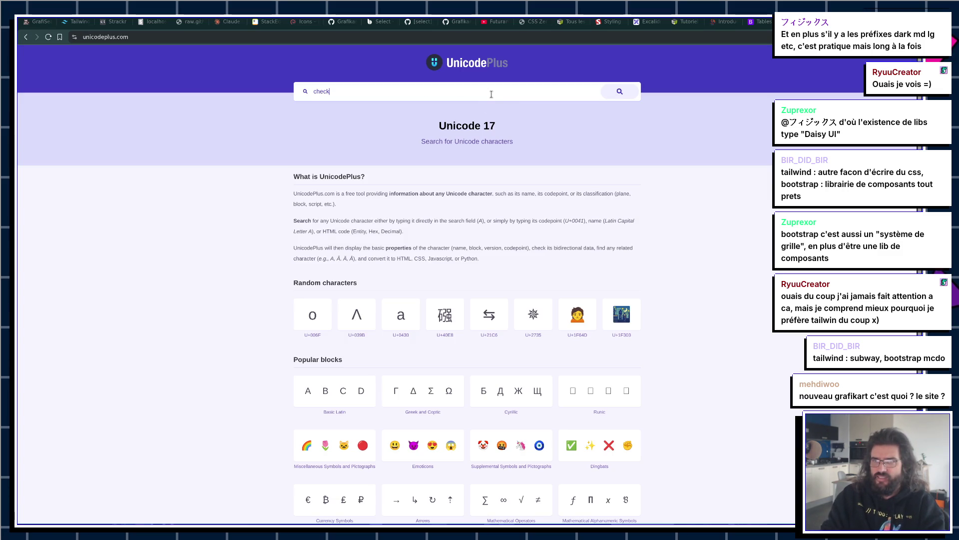
key(Return)
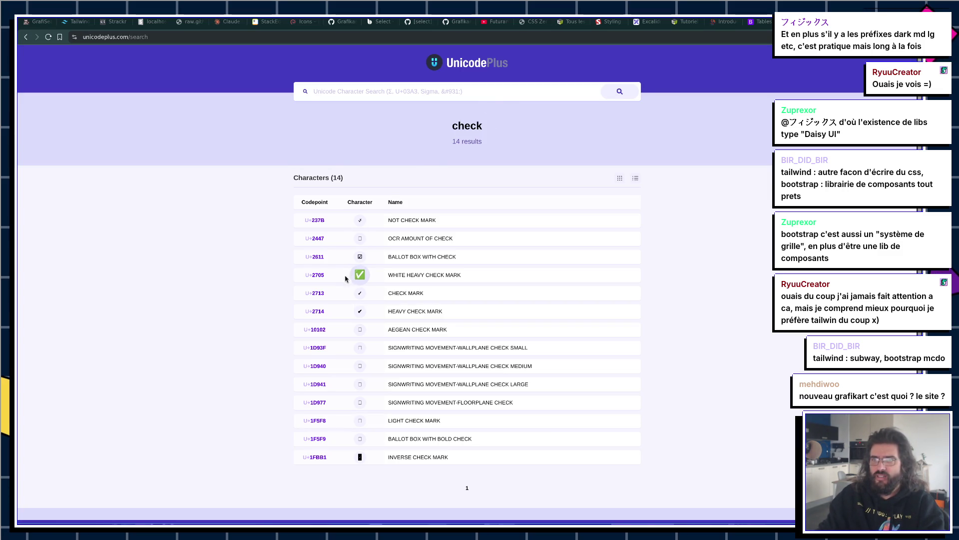
click(360, 275)
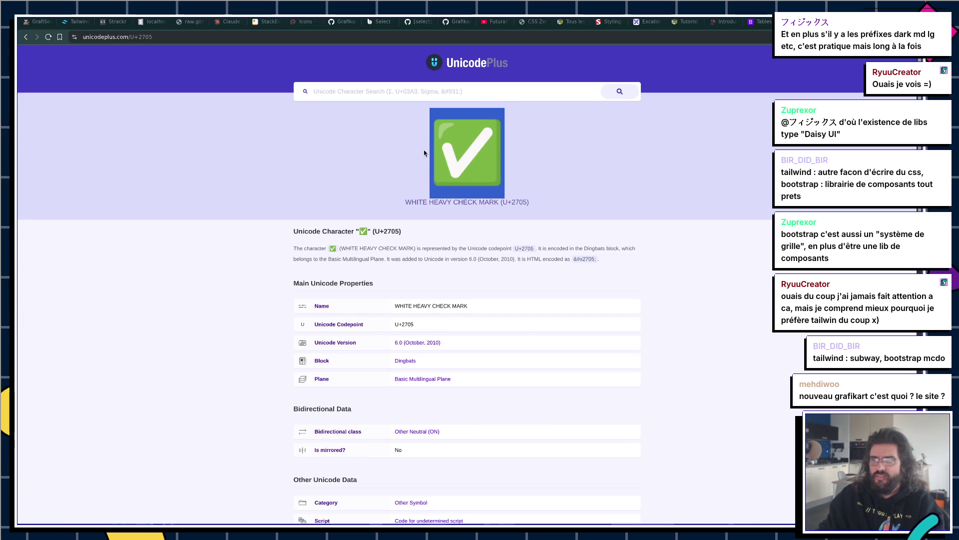
key(alt+Tab)
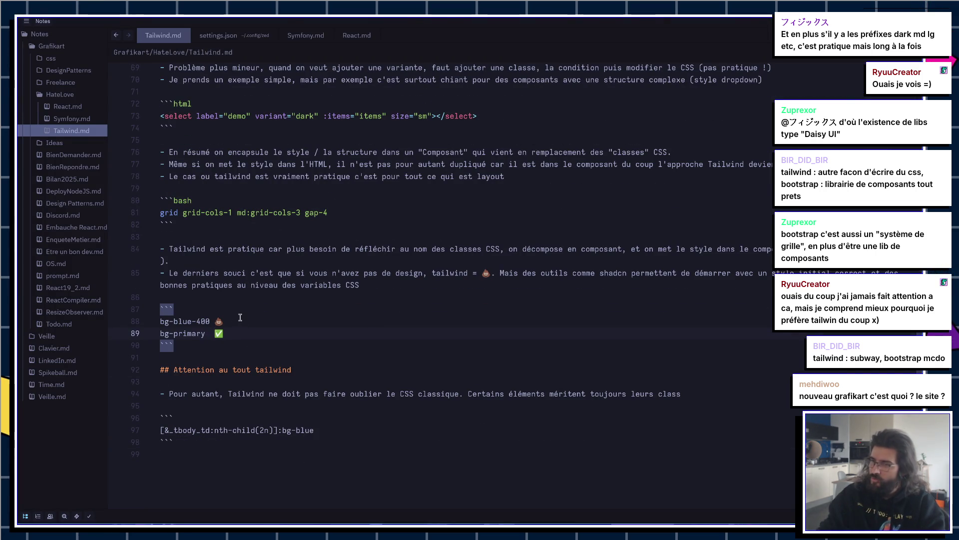
Step: Open the Grafikart home page in a new browser tab
key(alt+Tab)
key(ctrl+t)
text(grafikart)
key(Return)
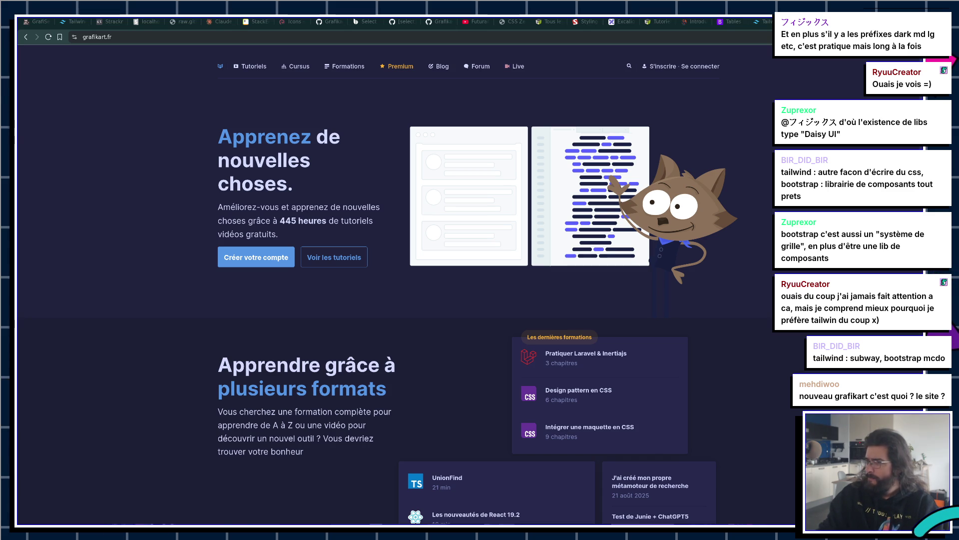
Step: Return to Tailwind.md in Zed with the caret after the td selector line
key(alt+Tab)
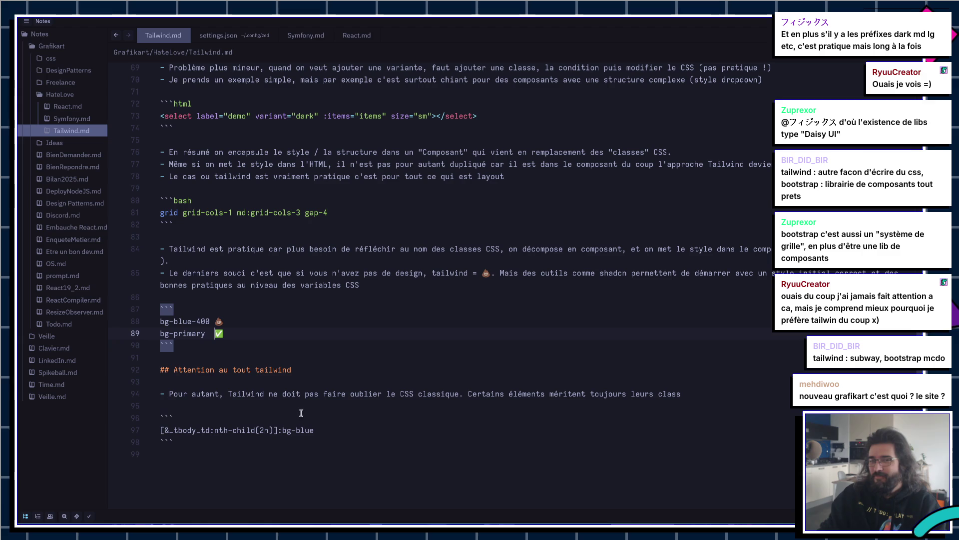
click(326, 426)
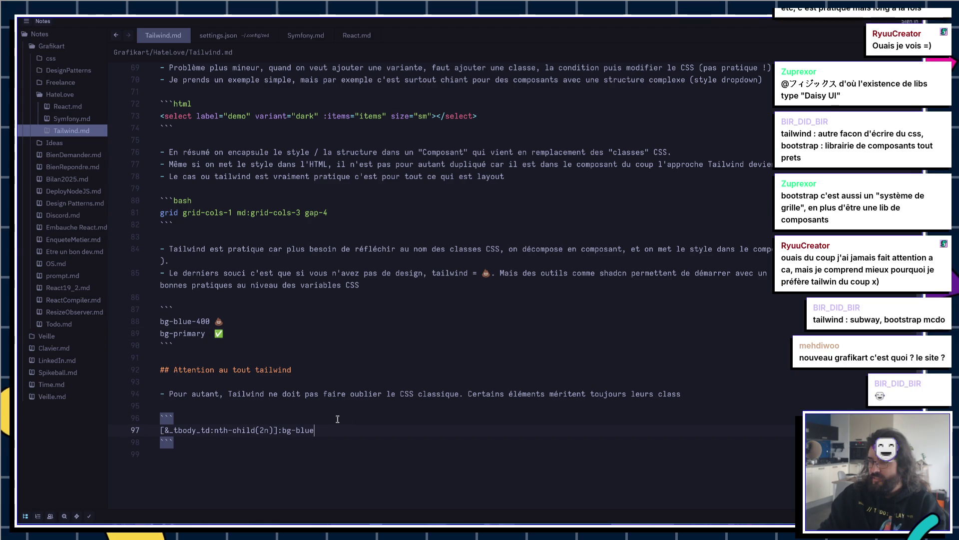
scroll(336, 417, down, 3)
Step: Add an empty line at the end of Tailwind.md and move up around the code blocks
click(305, 385)
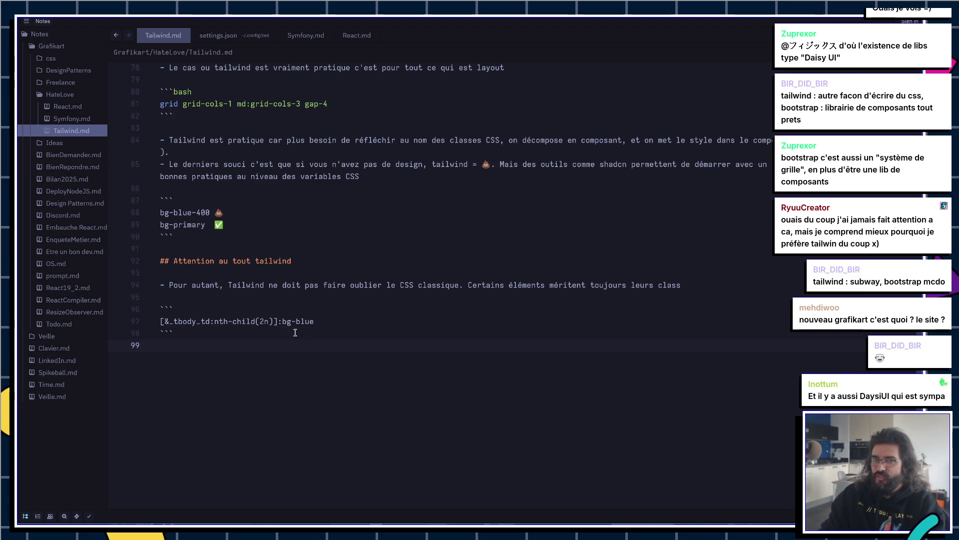
key(Return)
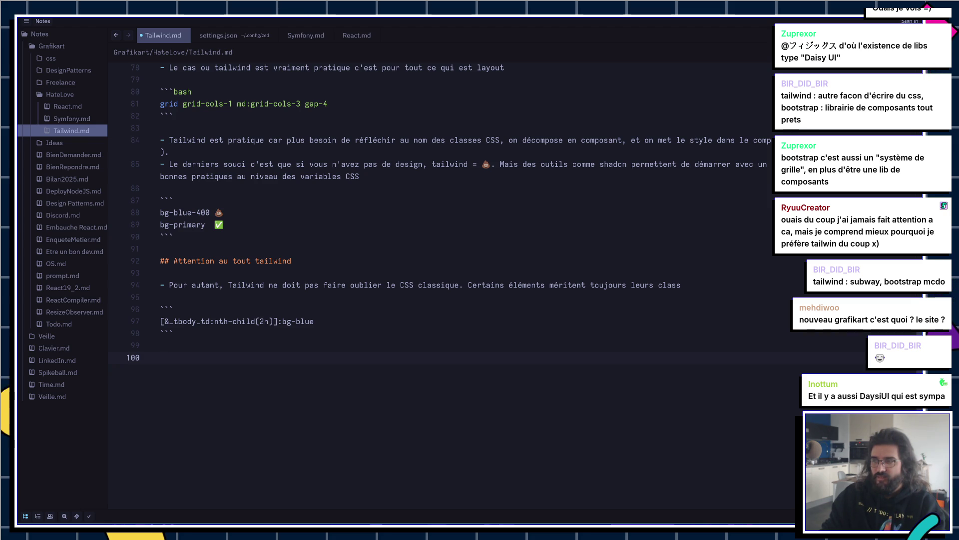
key(Up)
key(Up)
key(Up)
key(Up)
key(Up)
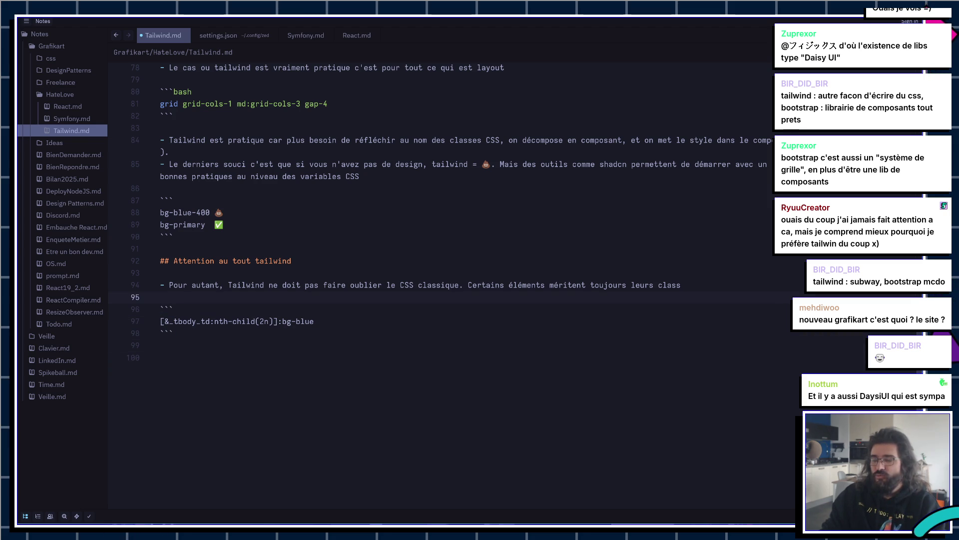
key(Down)
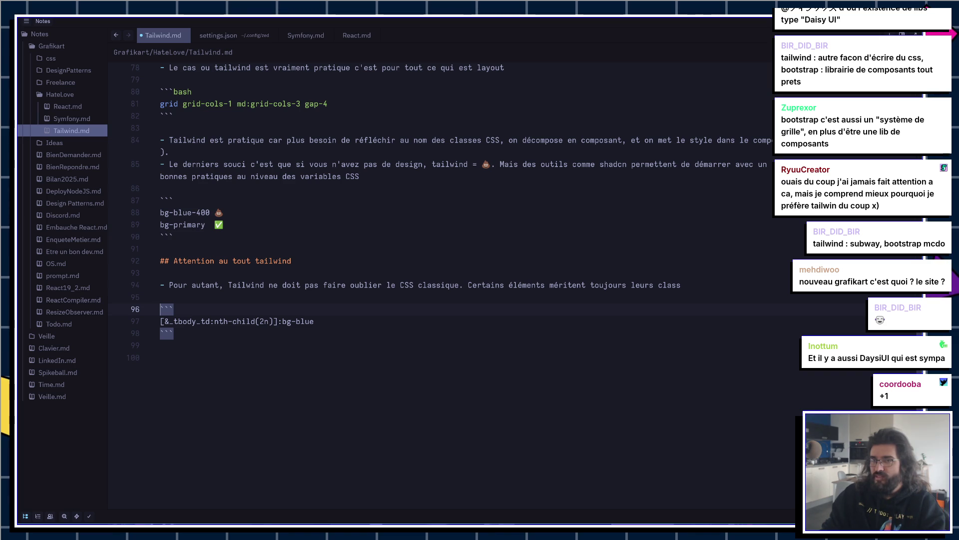
key(Up)
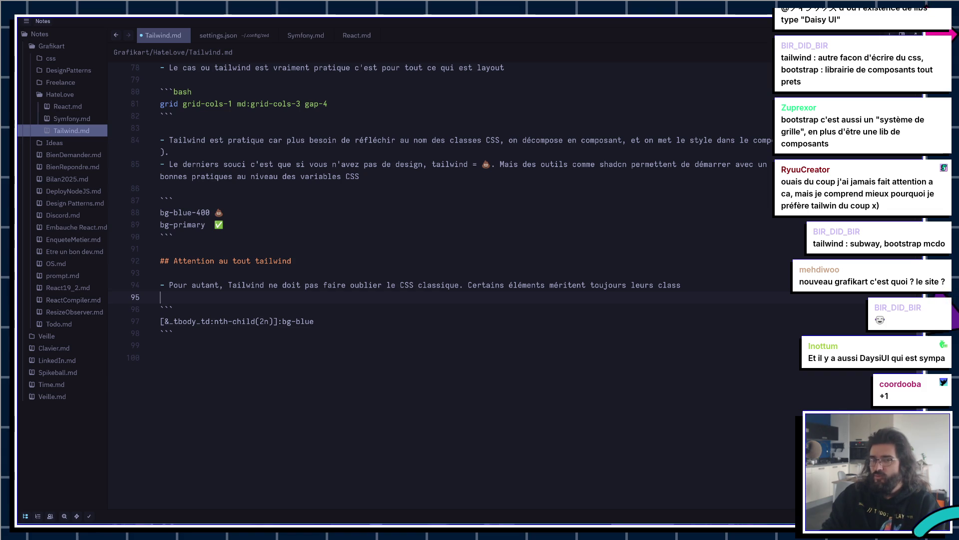
key(Down)
key(Down)
key(Down)
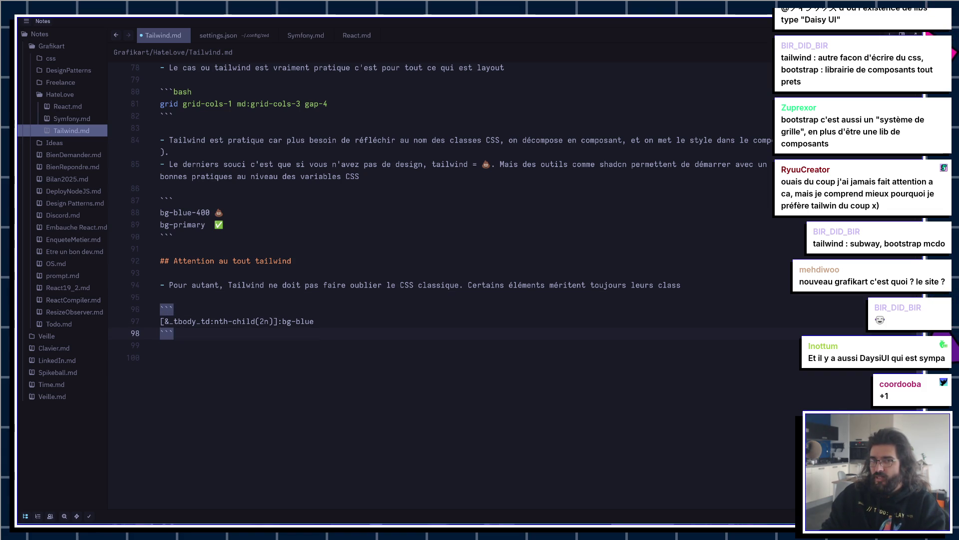
key(Up)
key(Up)
key(Up)
key(Up)
key(Up)
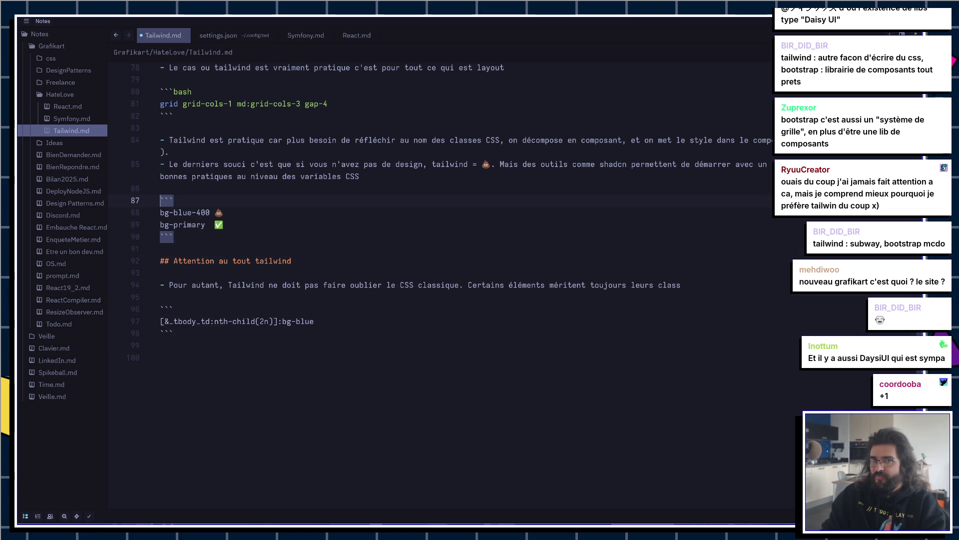
key(Up)
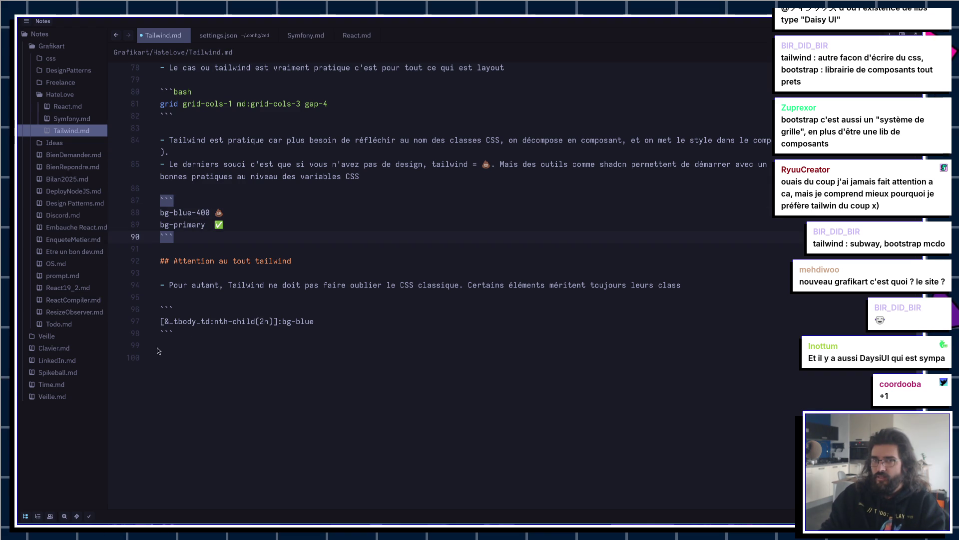
Step: Insert blank lines and a ## heading marker above the bg-blue-400 code block, then show the browser
drag(189, 234, 122, 194)
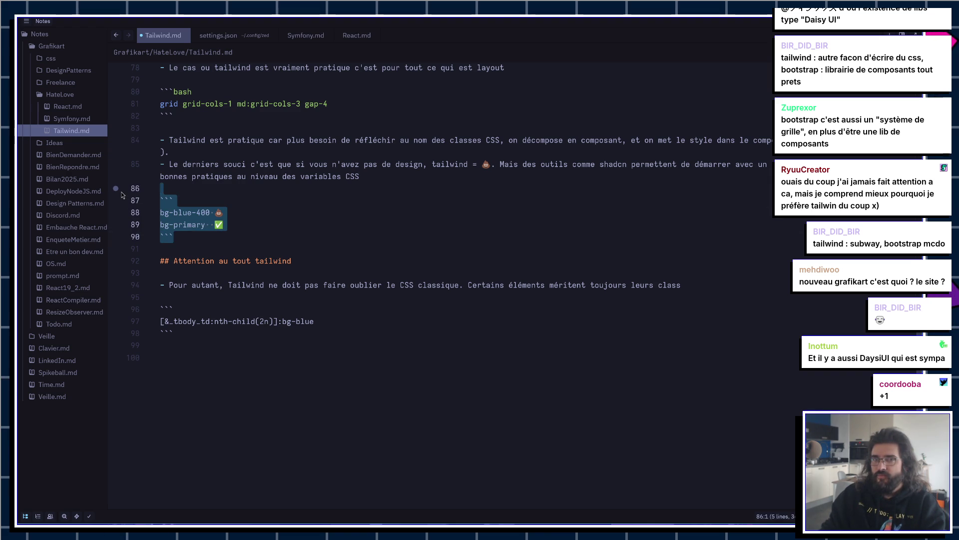
key(Escape)
key(Return)
key(Return)
key(Up)
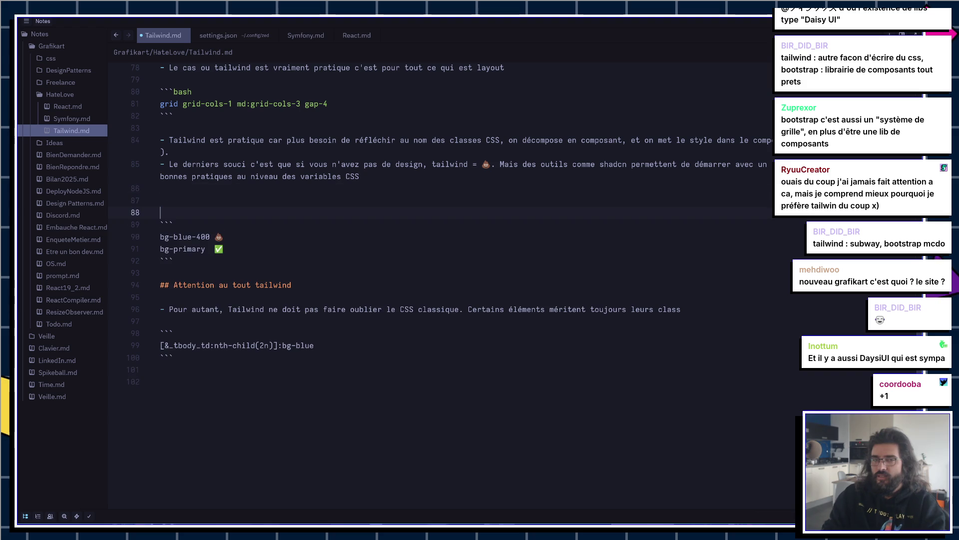
text(##)
key(super+b)
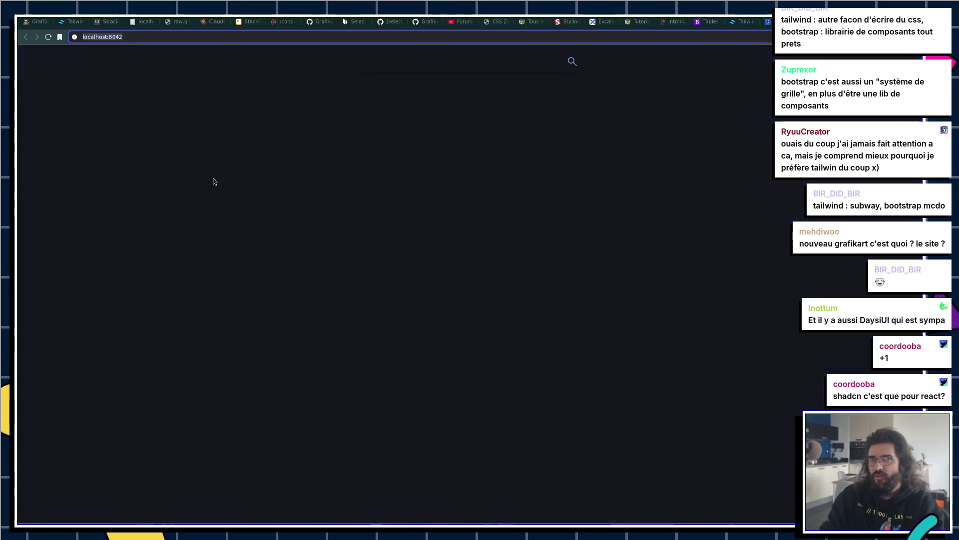
text(ux)
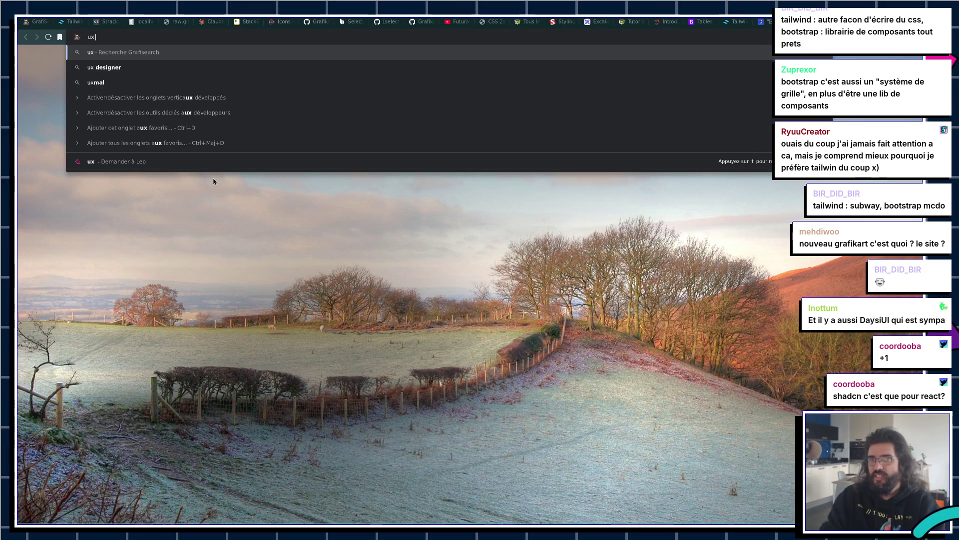
text( desi)
Step: Load the Grafikart home page, then search shadcn in a new tab and open the shadcn/ui site
key(BackSpace)
key(BackSpace)
key(BackSpace)
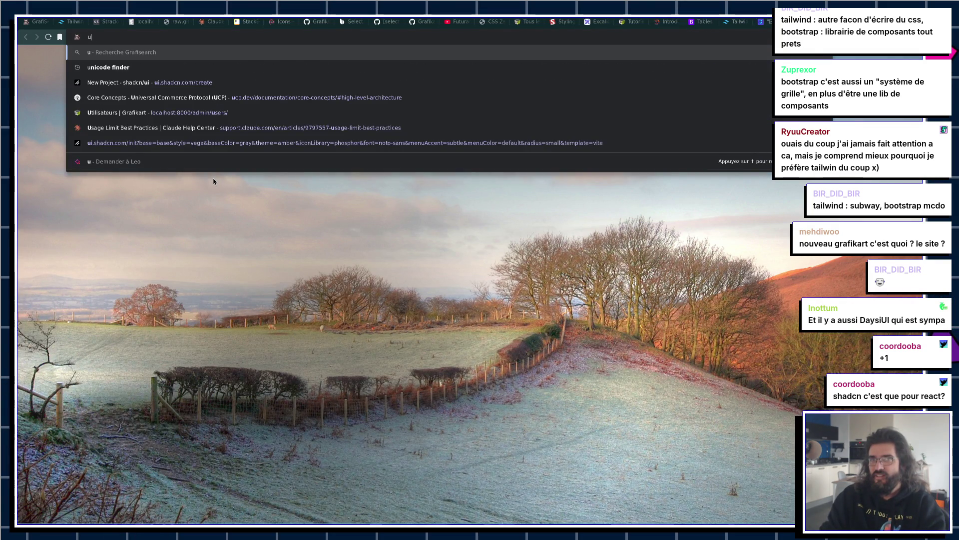
key(Return)
key(ctrl+t)
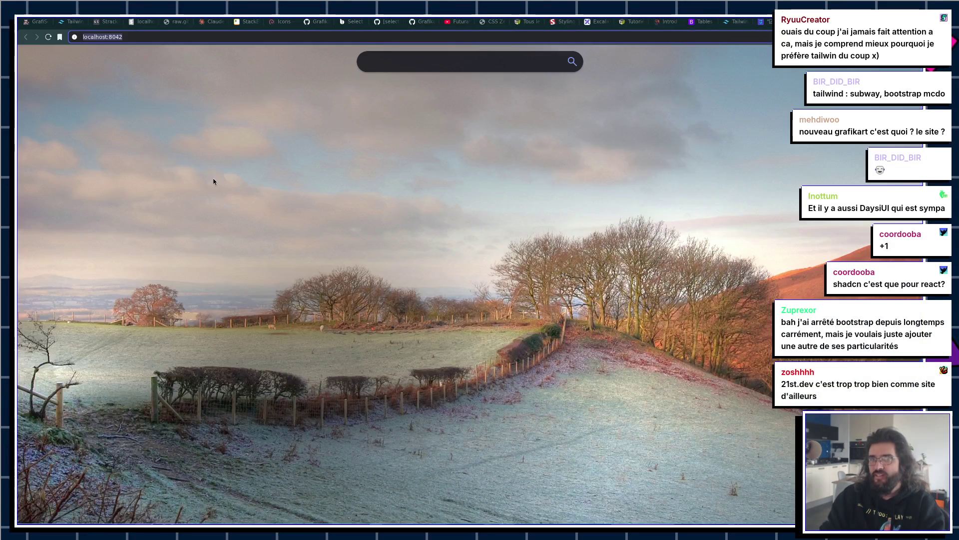
text(shadcn)
key(Return)
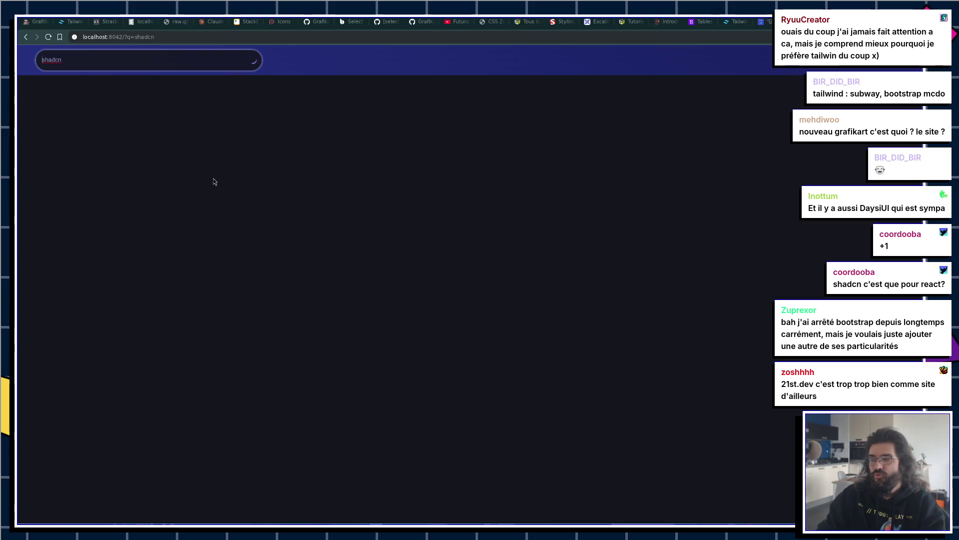
key(Return)
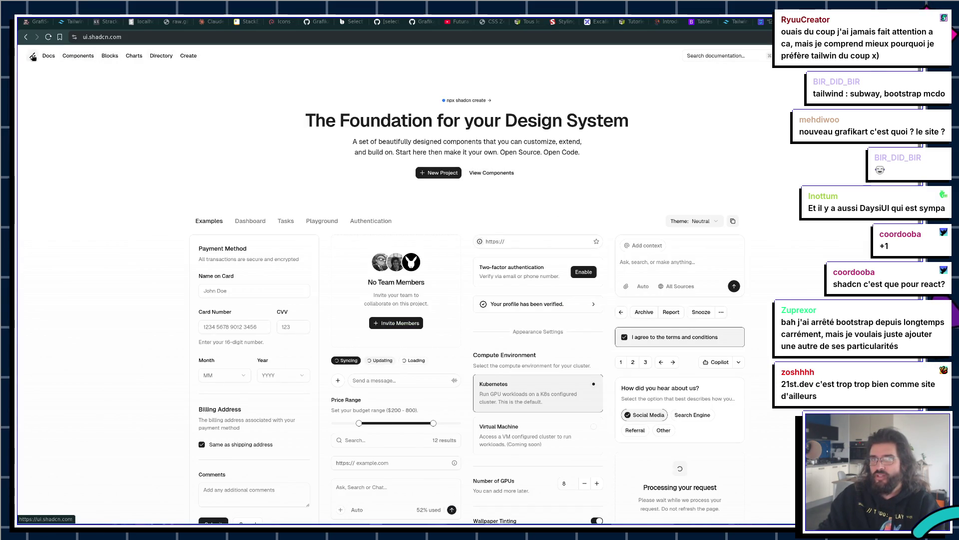
Step: Open Docs > Components > Card and inspect the demo card's markup in DevTools
click(49, 56)
click(78, 56)
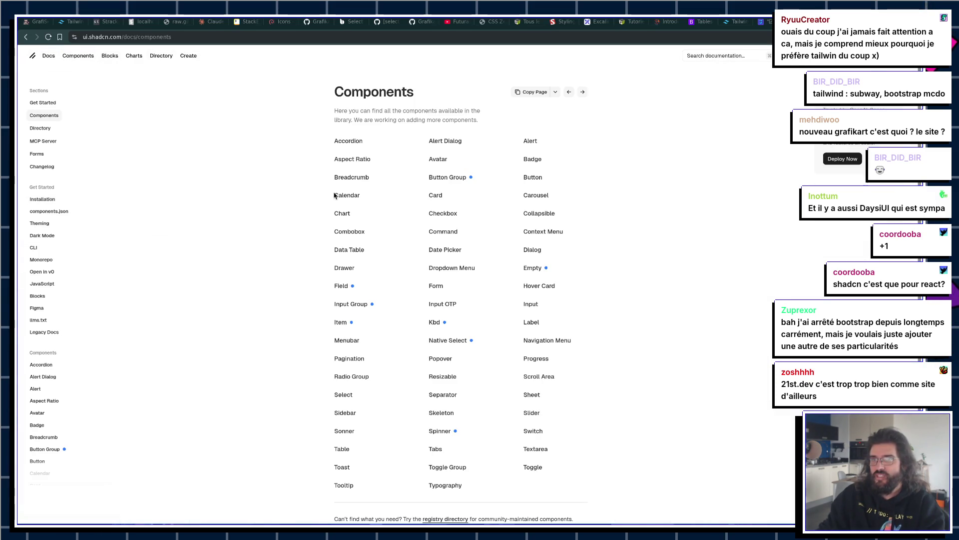
click(443, 196)
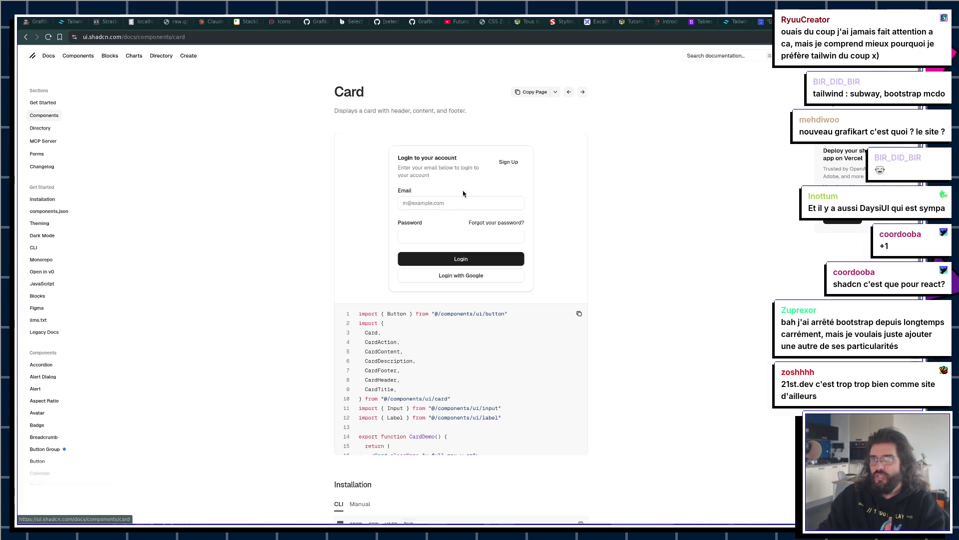
right_click(442, 153)
click(481, 304)
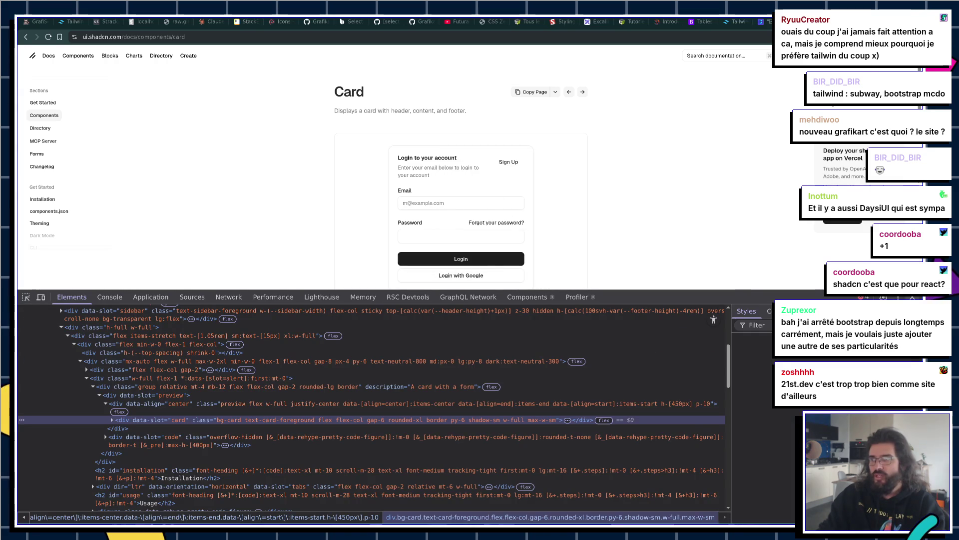
key(alt+Tab)
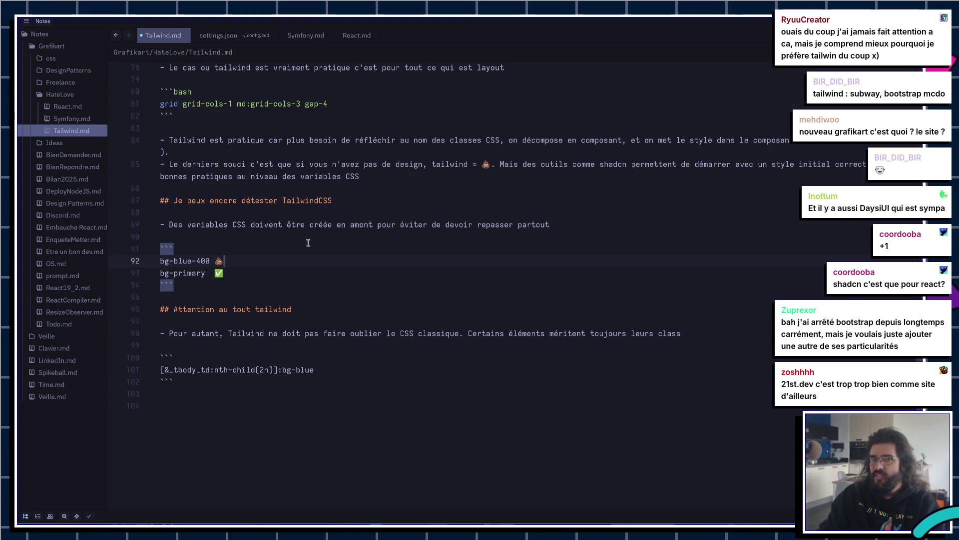
Step: Add the bullet '- Les sélecteurs peuvent être rapidement foireux (exemple du td)' after the code block
key(Down)
key(Down)
key(Return)
key(Return)
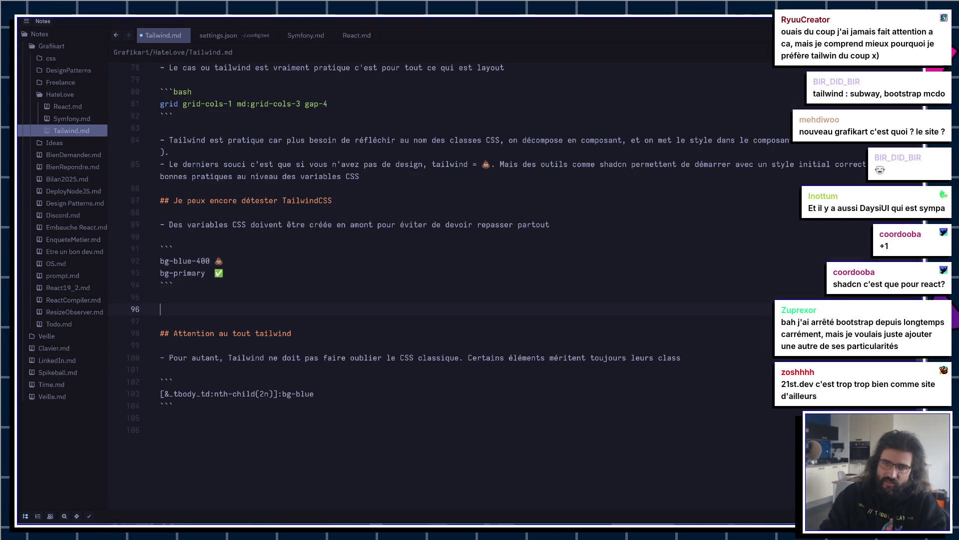
text(- )
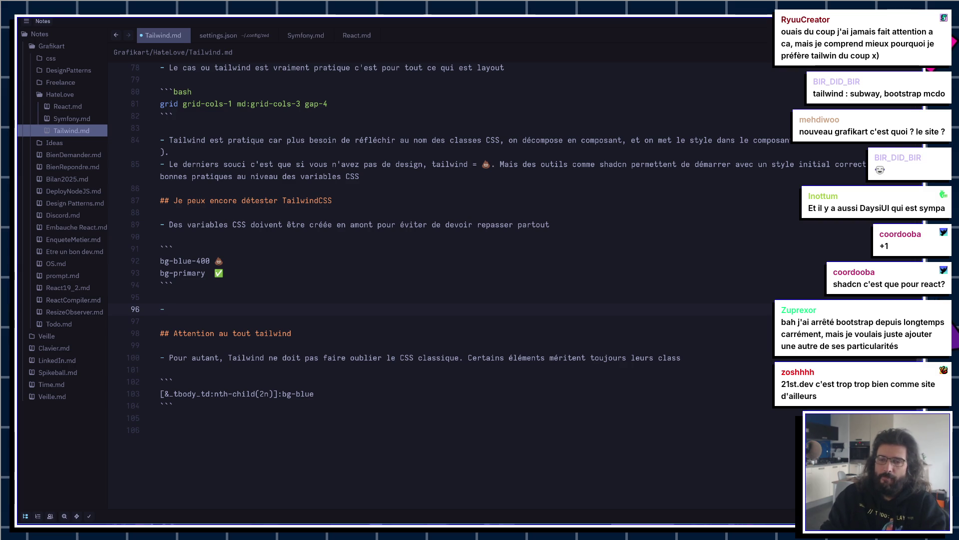
text(Des é)
key(BackSpace)
key(BackSpace)
key(BackSpace)
key(BackSpace)
key(BackSpace)
text(électeur )
text( peuvent être rapd)
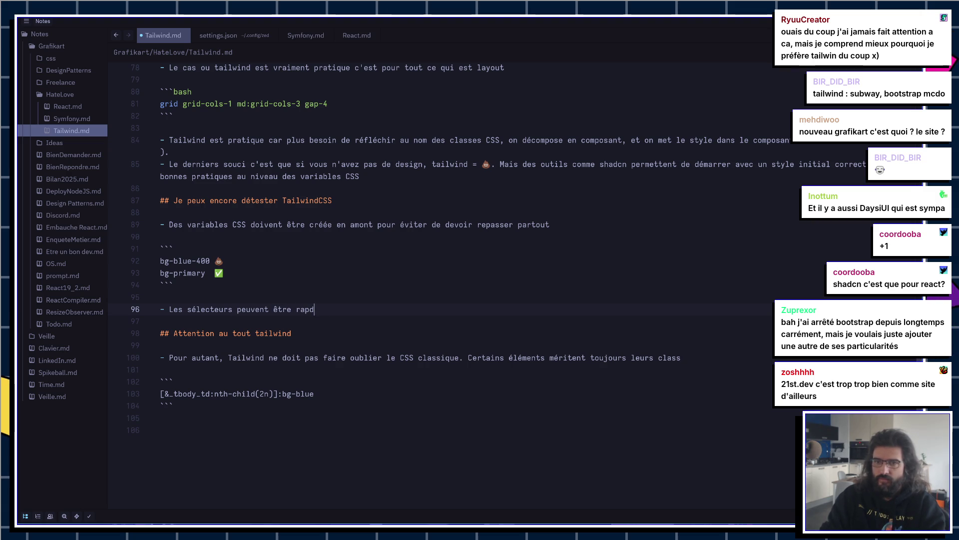
text(iemen)
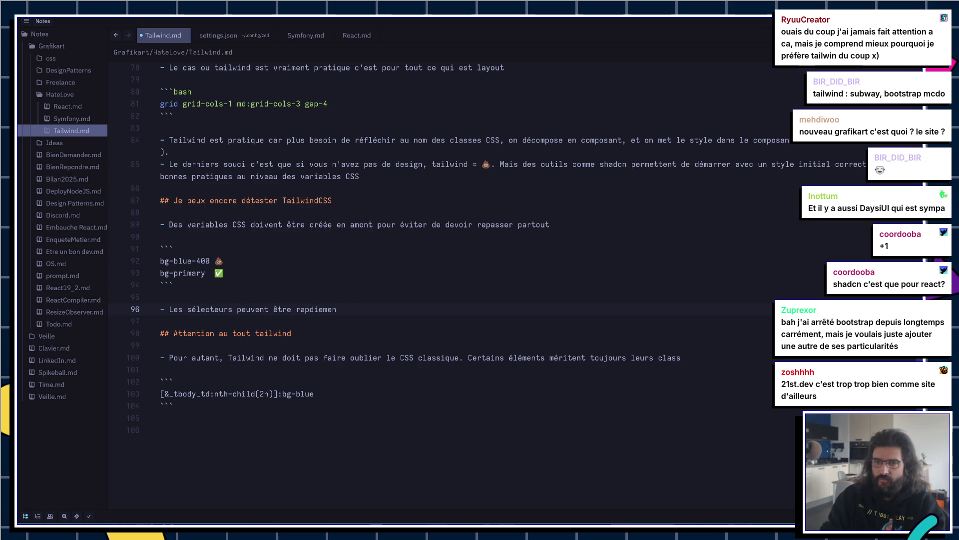
text(t)
text( foireux)
key(Return)
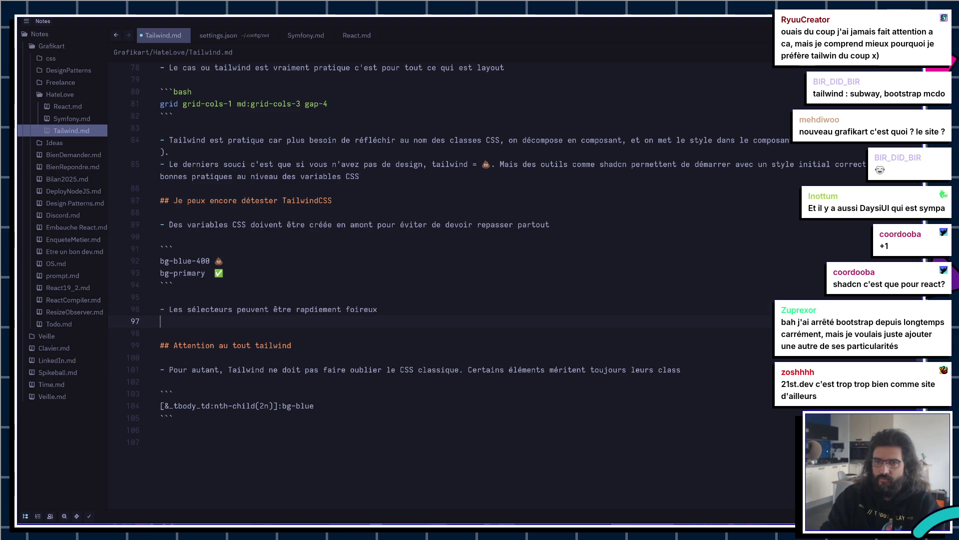
key(Return)
key(BackSpace)
key(BackSpace)
text((p)
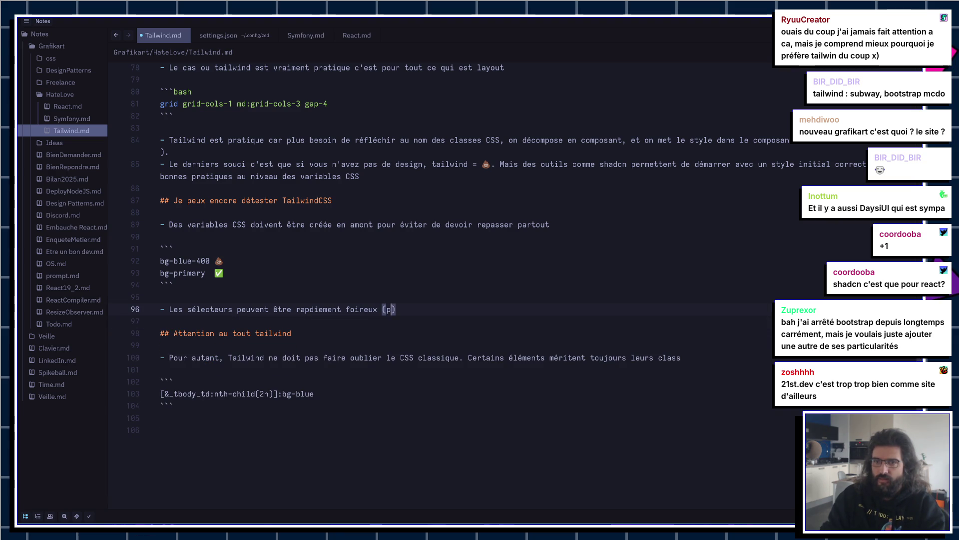
text(exemple du t)
Step: Open an empty ``` fenced block below the new bullet
key(Return)
key(Return)
text(```)
key(Return)
key(Return)
text(```)
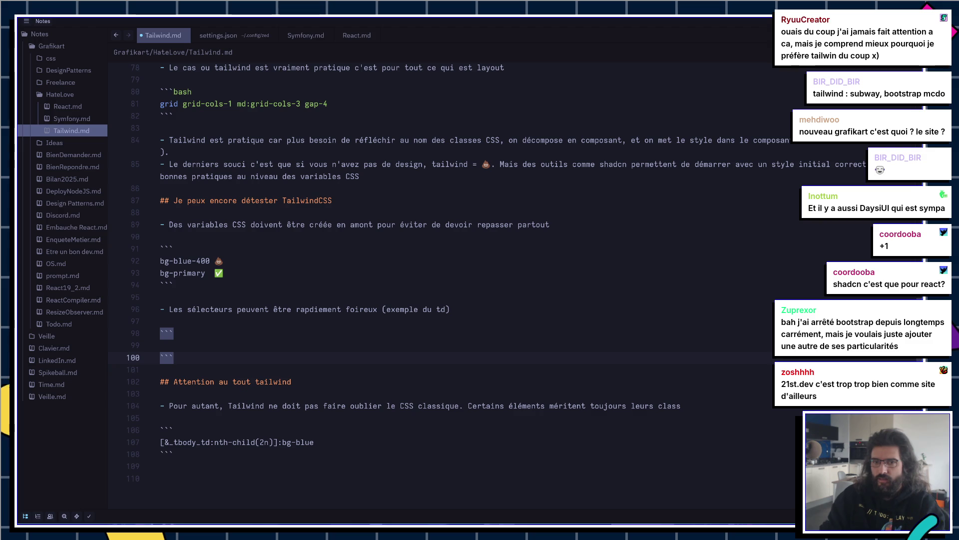
Step: Copy the [&_tbody_td:nth-child(2n)] example into the new code block
drag(335, 443, 160, 442)
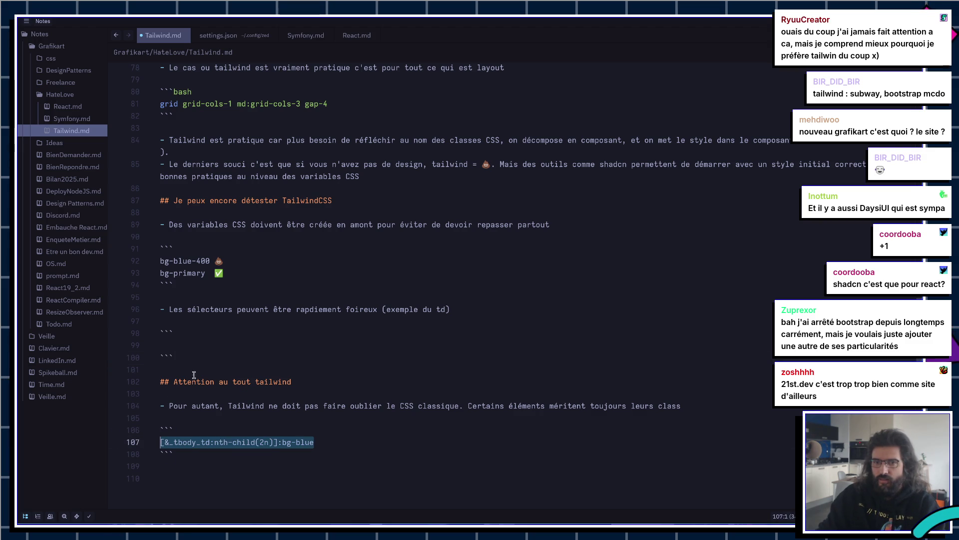
key(ctrl+c)
click(200, 345)
key(ctrl+v)
click(200, 345)
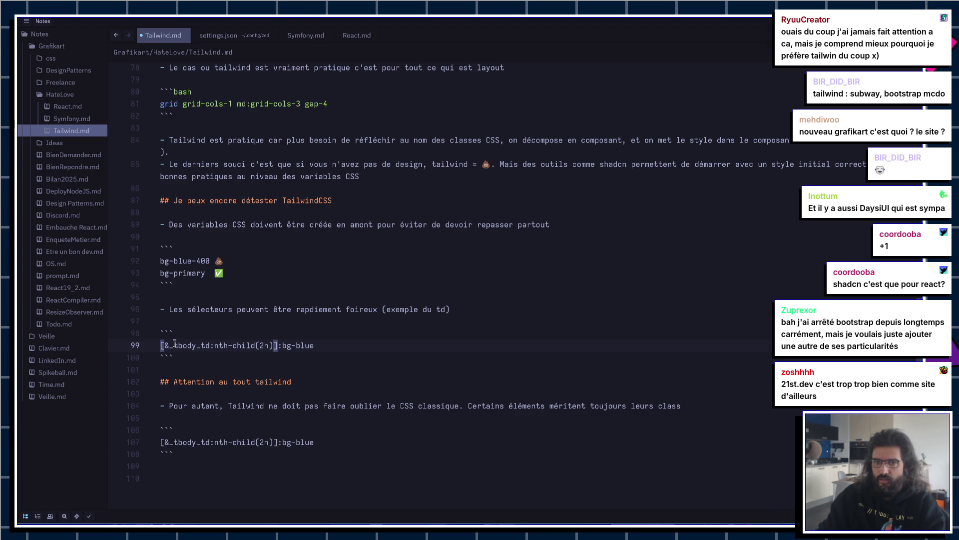
drag(160, 345, 267, 345)
Step: Delete the old Attention au tout tailwind section, rename bg-blue to bg-muted, and head to 21st.dev
click(222, 360)
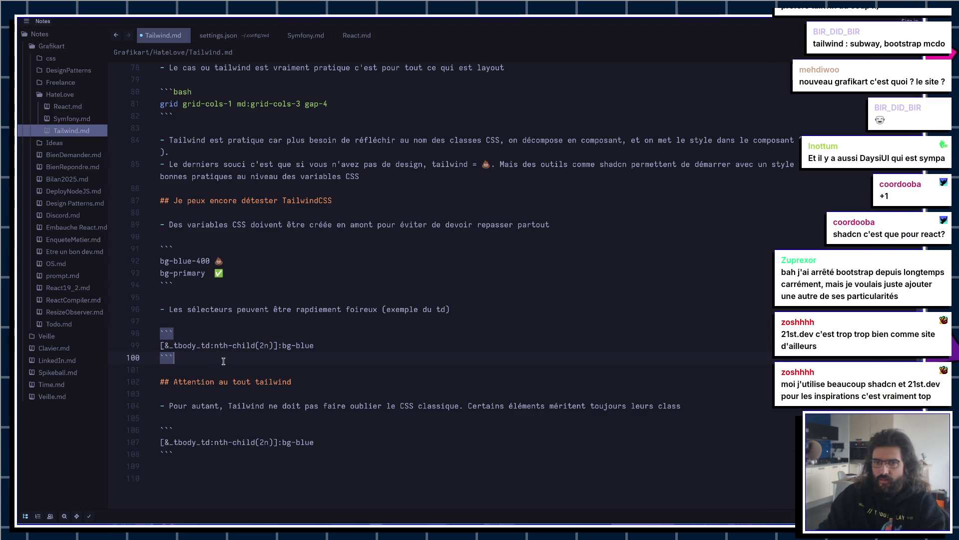
drag(208, 362, 246, 460)
key(BackSpace)
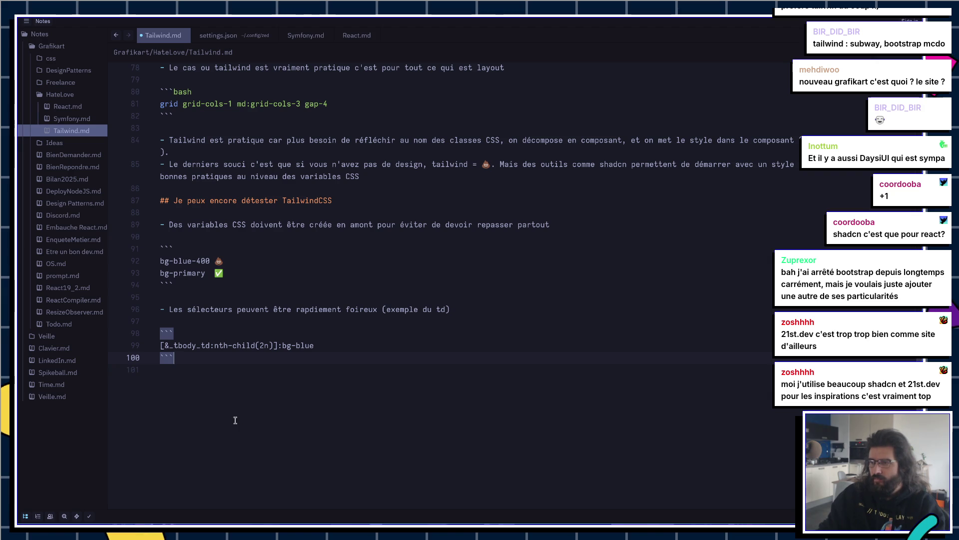
key(Left)
key(Left)
key(Left)
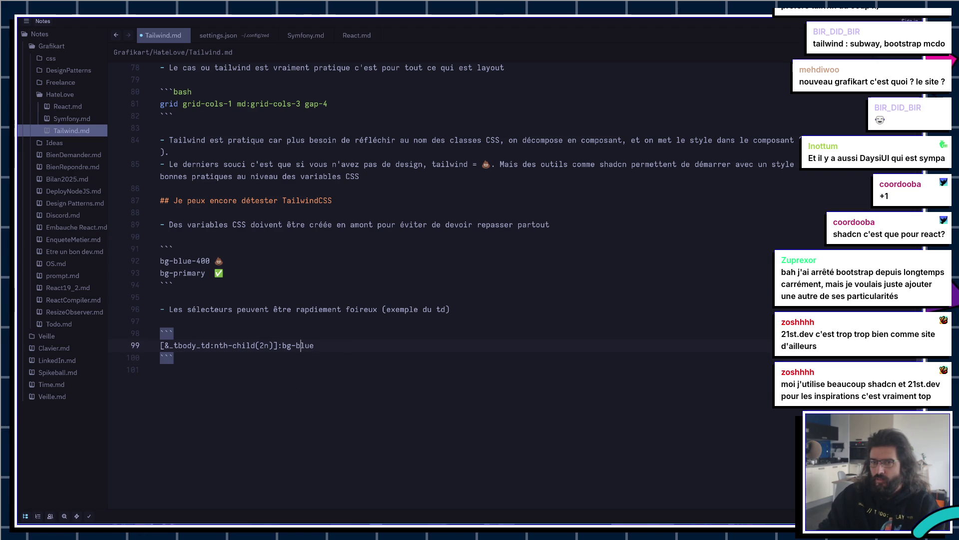
text(muted)
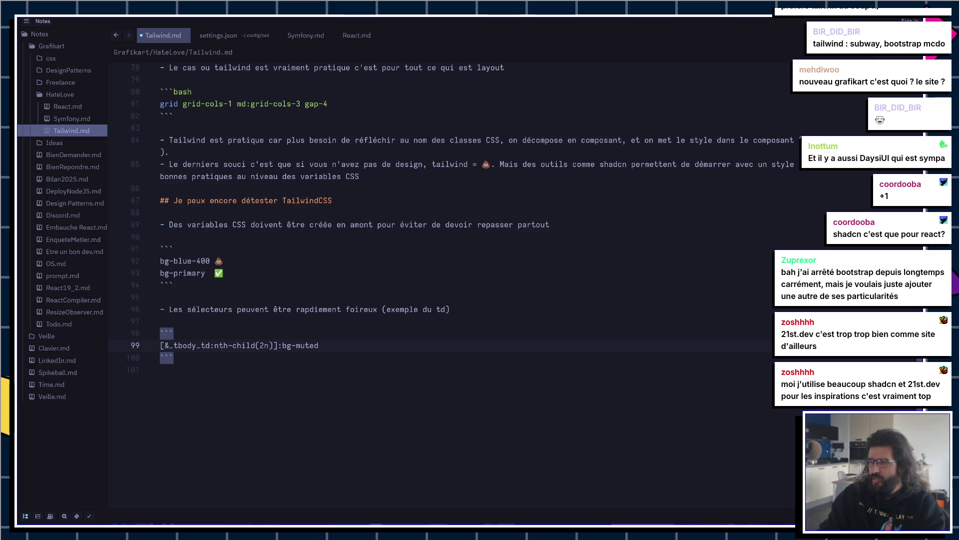
key(alt+Tab)
key(ctrl+t)
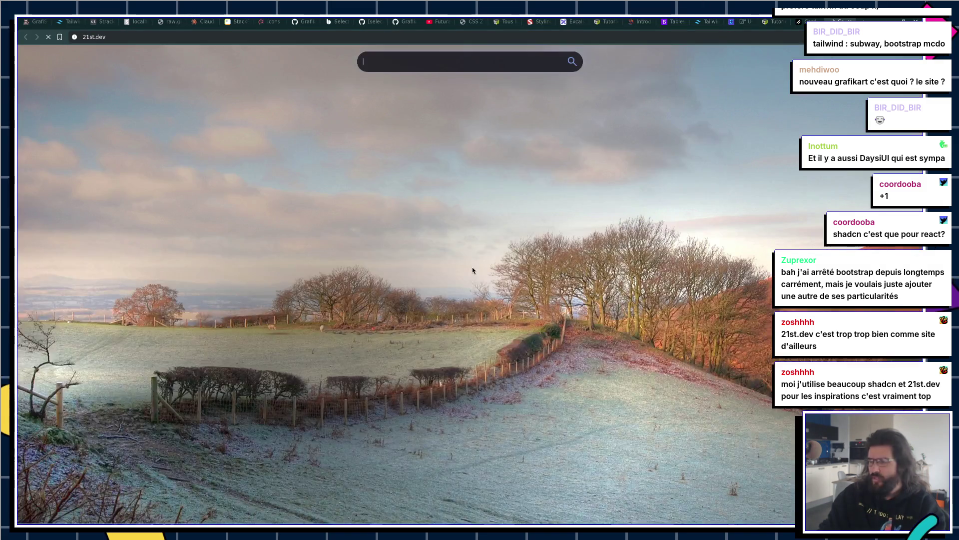
text(21st.dev)
Step: Browse the 21st.dev community component gallery, then return to the notes editor
key(Return)
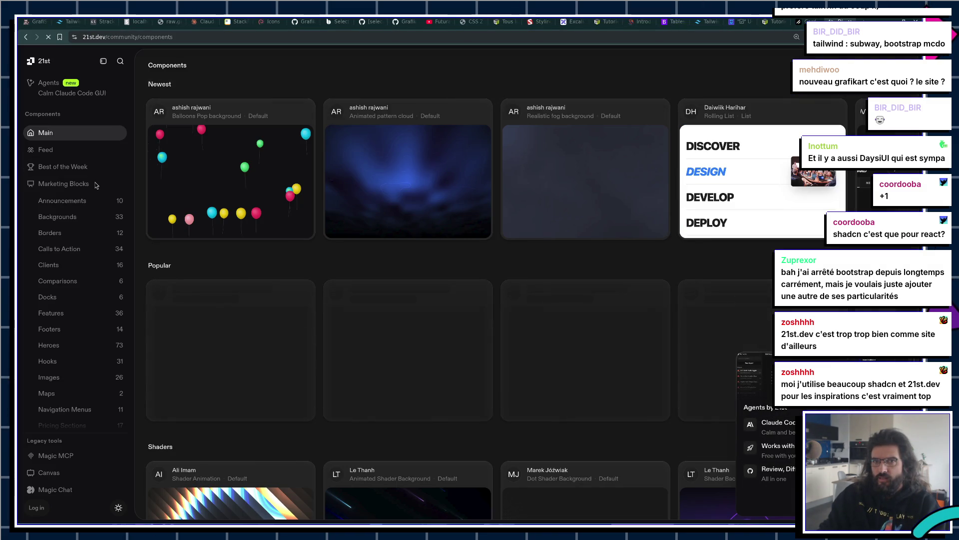
scroll(582, 191, down, 3)
scroll(581, 192, down, 4)
scroll(607, 255, down, 4)
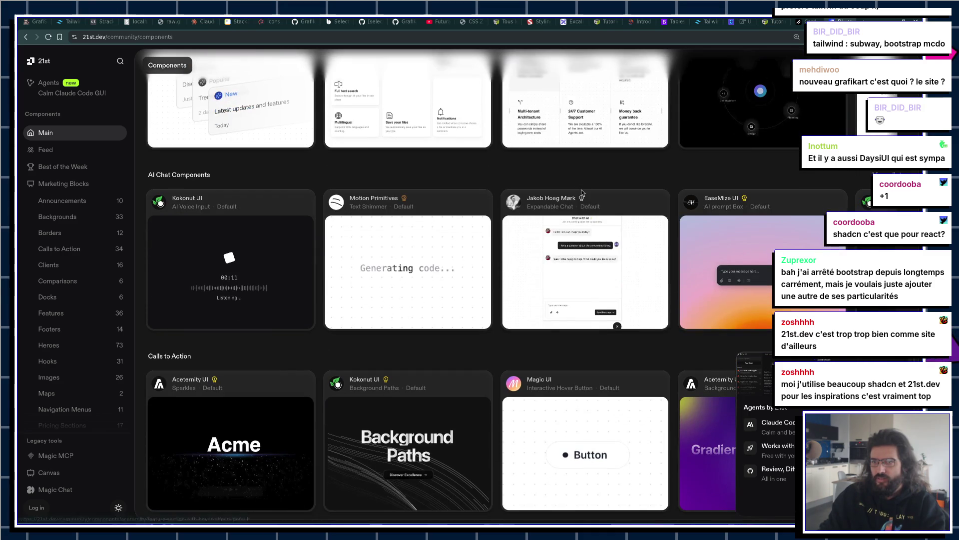
scroll(450, 329, down, 4)
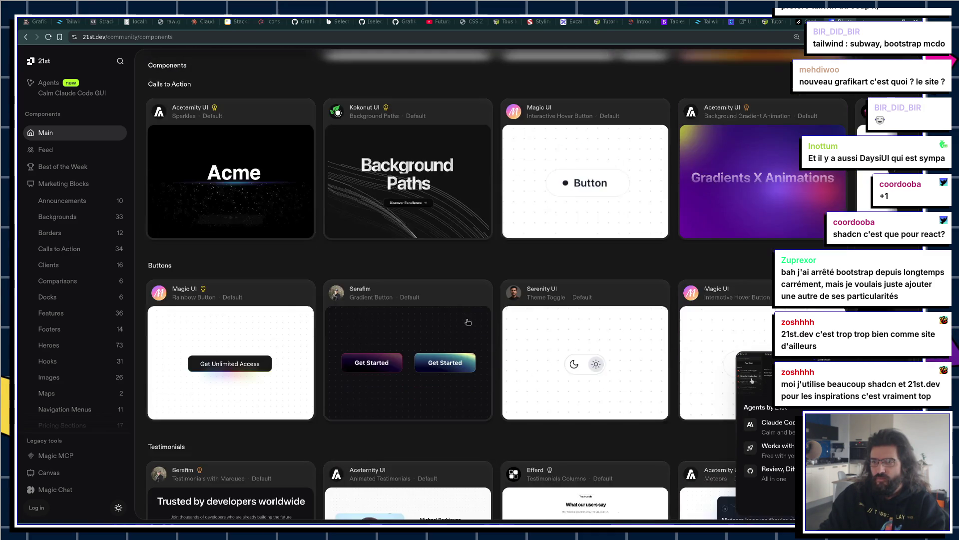
scroll(473, 313, down, 3)
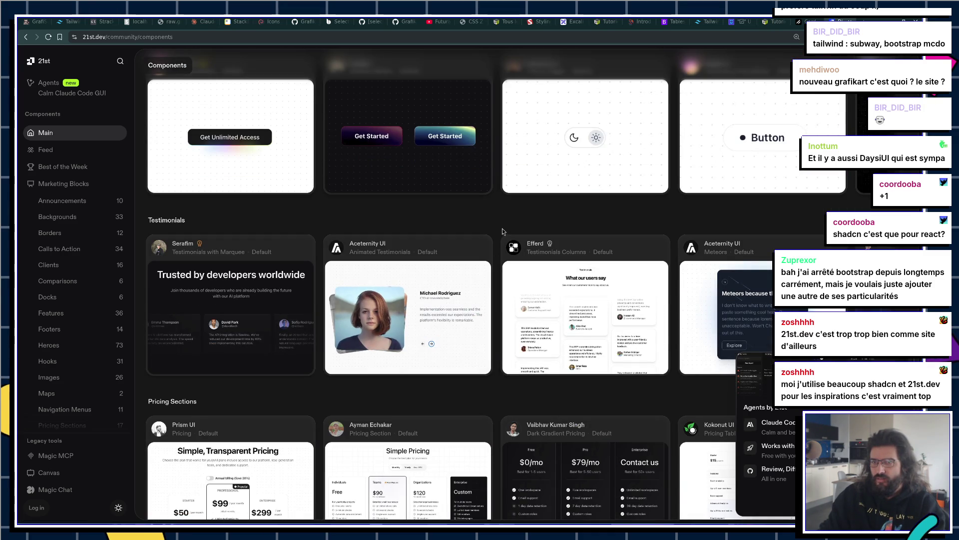
scroll(500, 222, down, 1)
scroll(501, 222, down, 2)
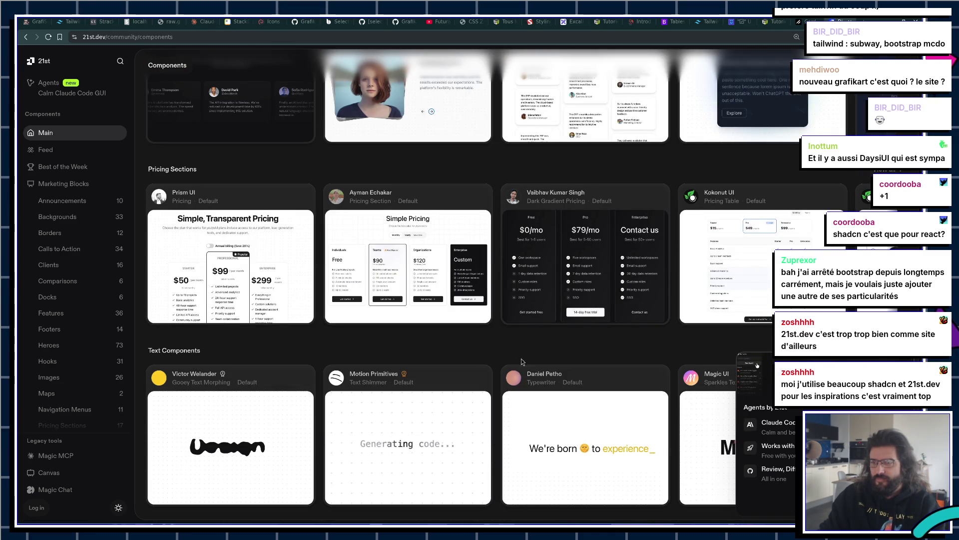
key(alt+Tab)
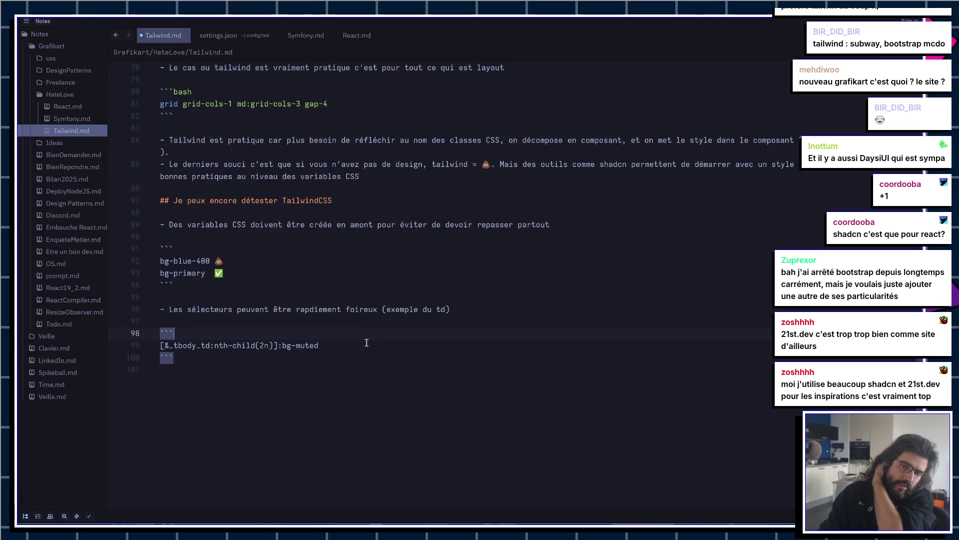
Step: Prefix the section heading with 'Tout n'est pas rose, '
click(177, 200)
text(Tout n')
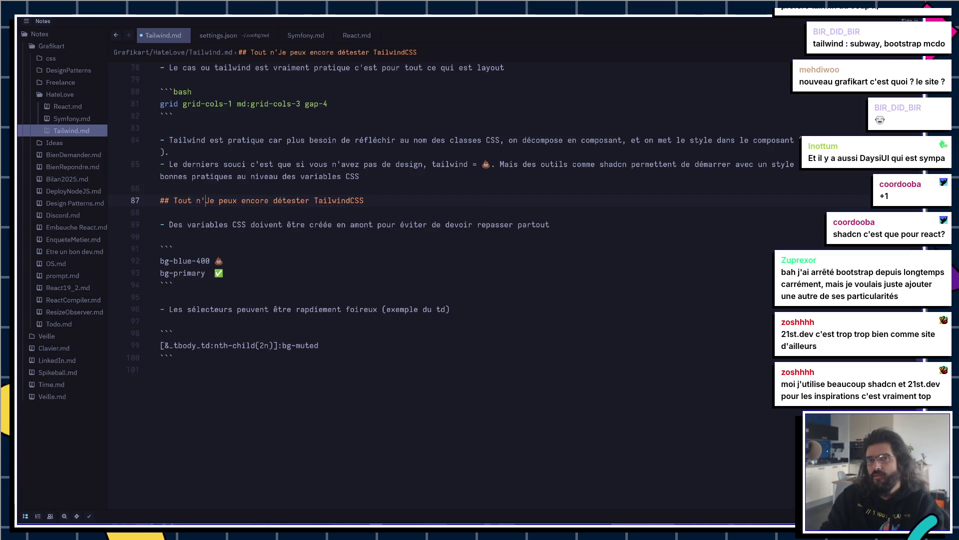
text(est pas rose)
key(Escape)
text(,)
Step: Add a '## Conclusion' heading after the code block with blank lines below it
click(278, 388)
key(Return)
text(Conclu)
key(Return)
key(Return)
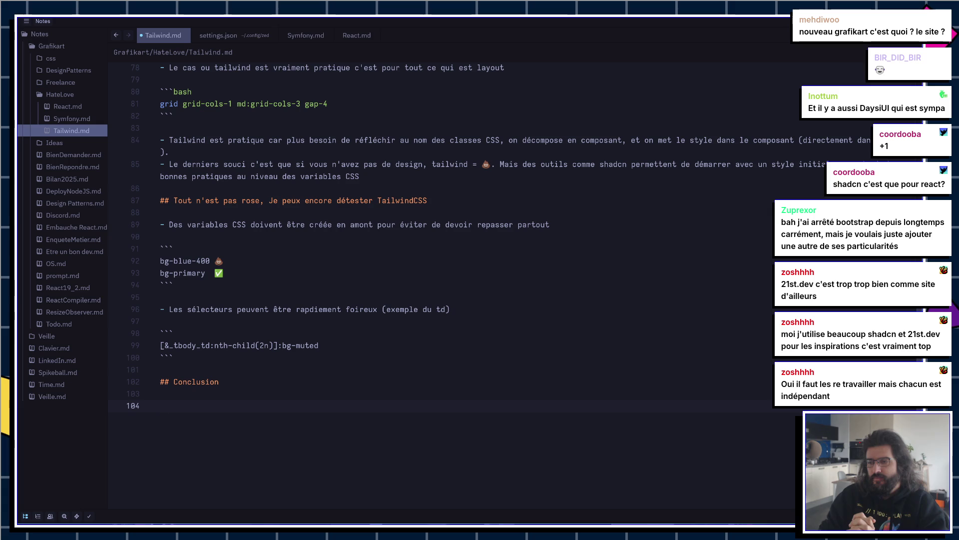
text(Tai)
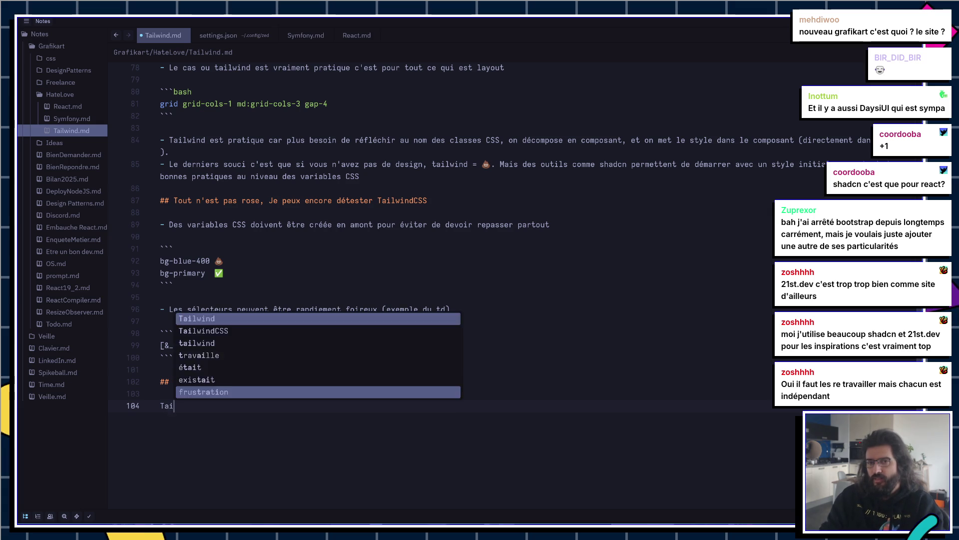
text(lwind)
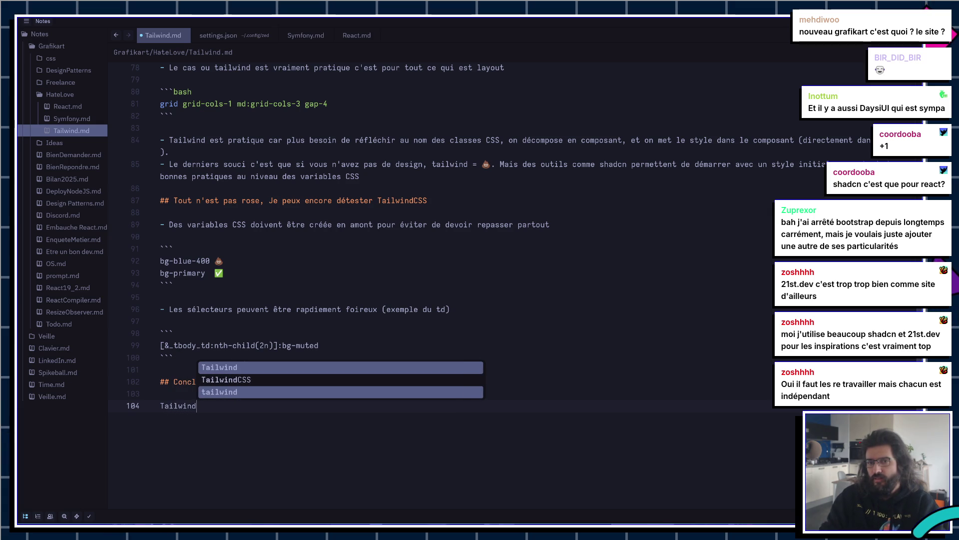
Step: Write the Conclusion's opening about TailwindCSS, dropping the parenthetical aside and fixing typos
key(Down)
key(Return)
text(est )
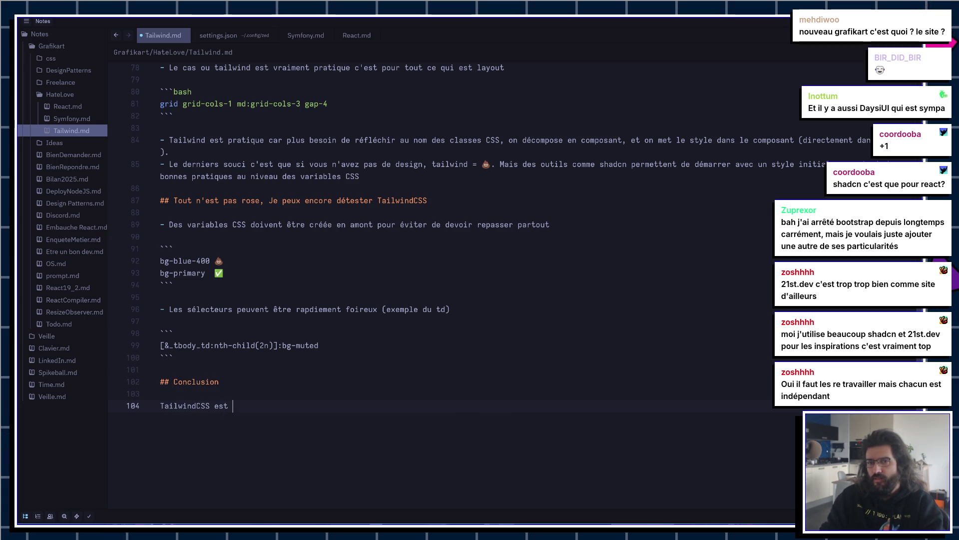
text(un cas un peu particulier car en so)
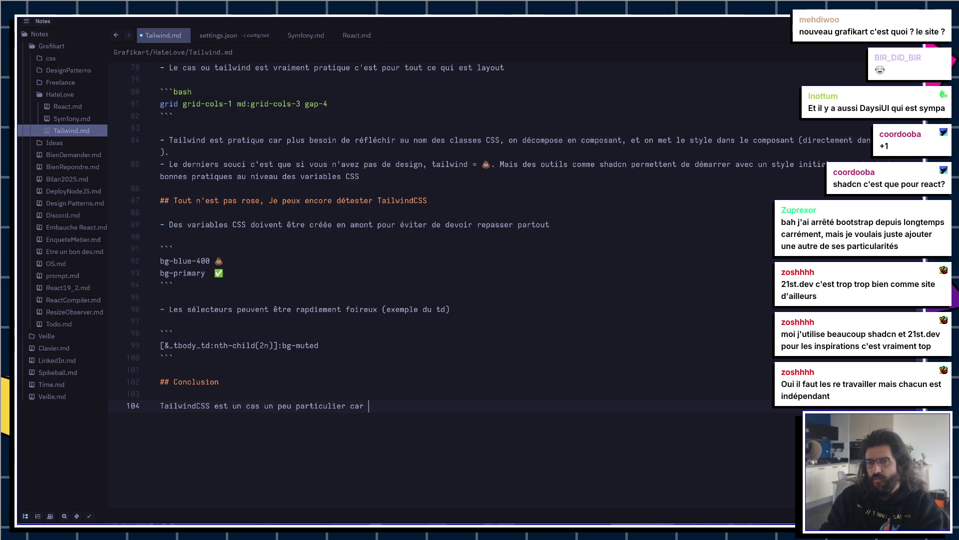
text(it ()
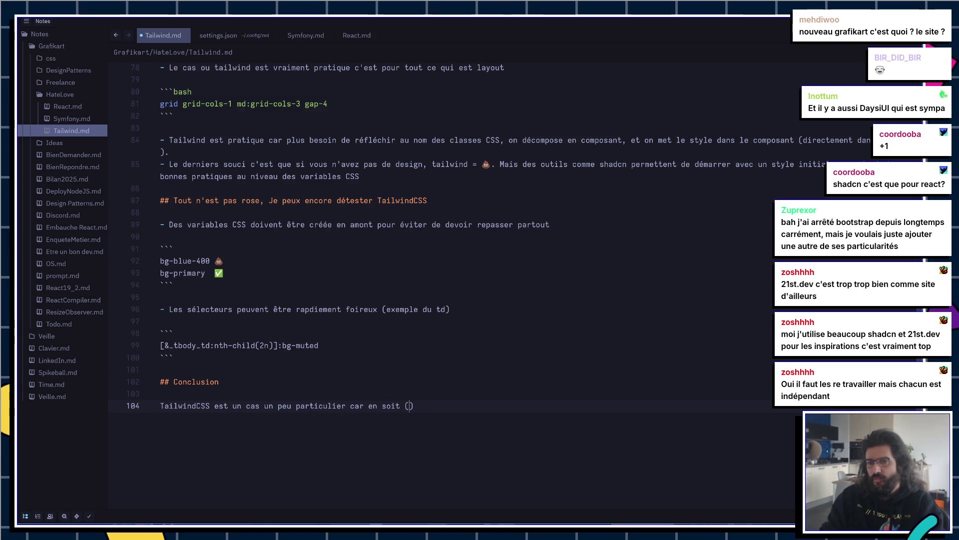
text(même )
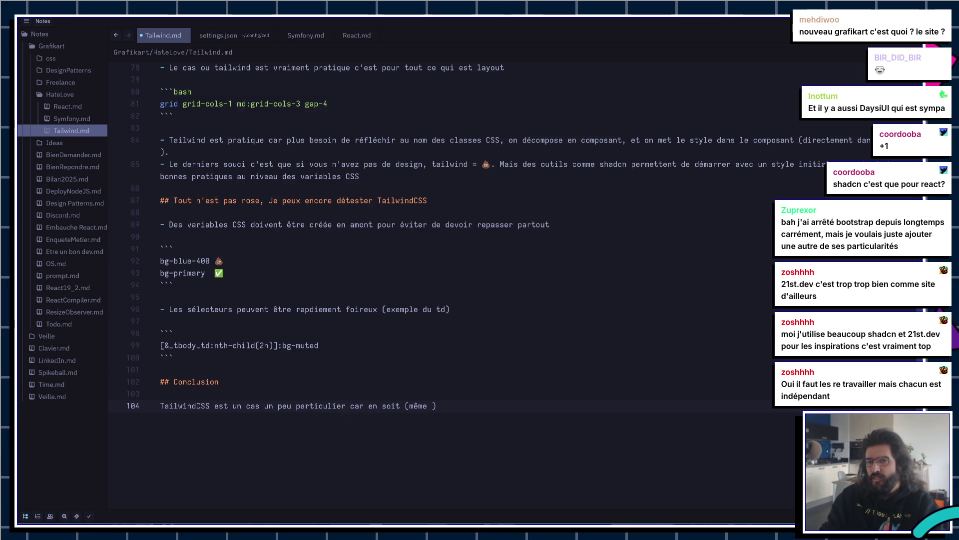
text(si l'outil a c)
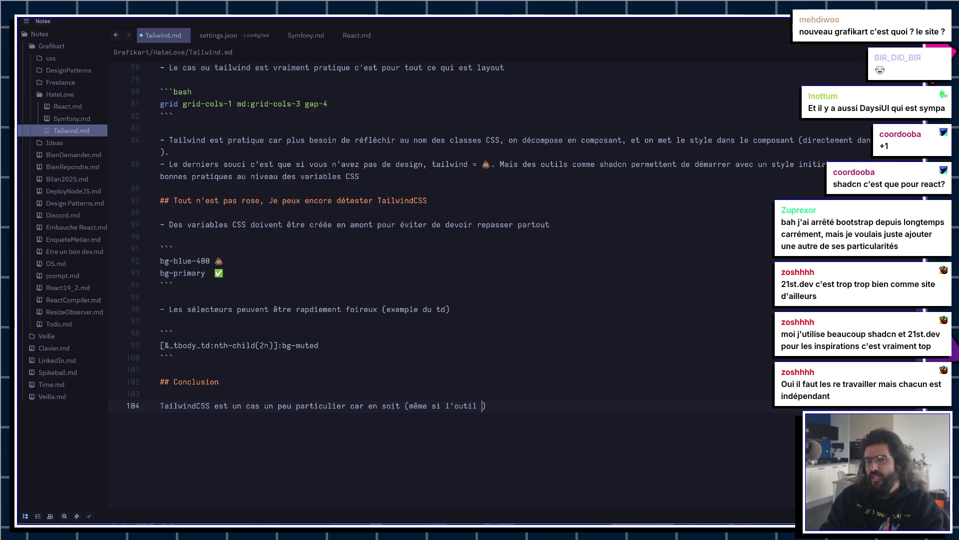
text(hangé avec le temps)
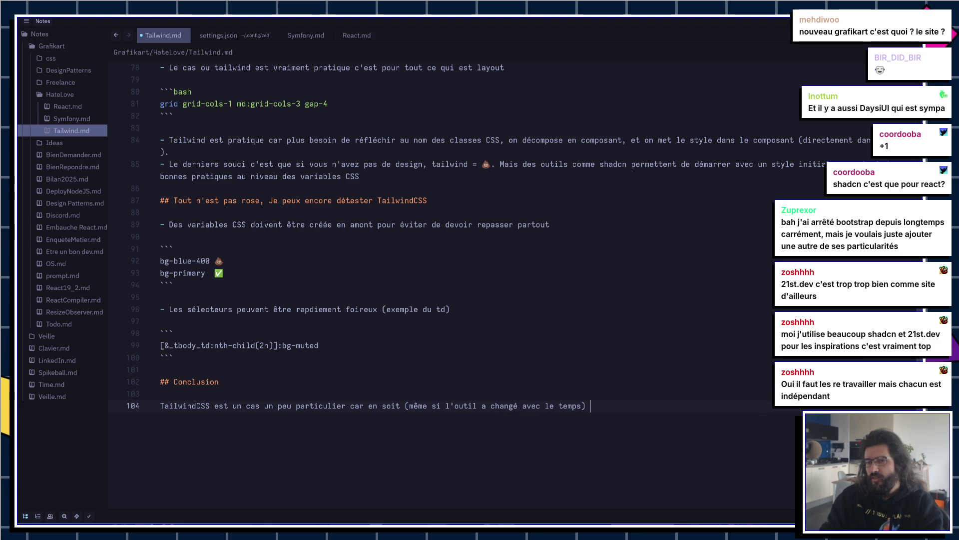
text())
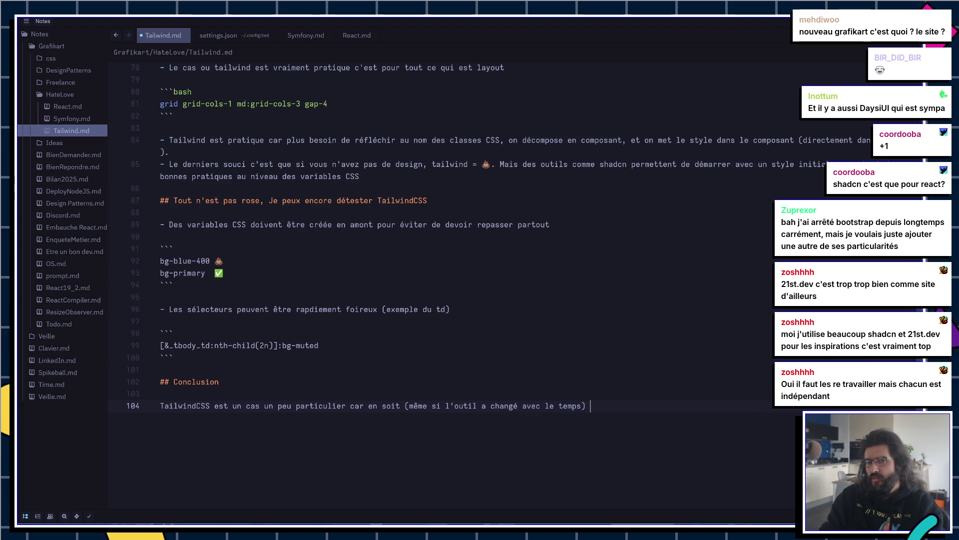
key(BackSpace)
key(BackSpace)
key(BackSpace)
key(BackSpace)
key(BackSpace)
key(BackSpace)
key(BackSpace)
key(BackSpace)
key(BackSpace)
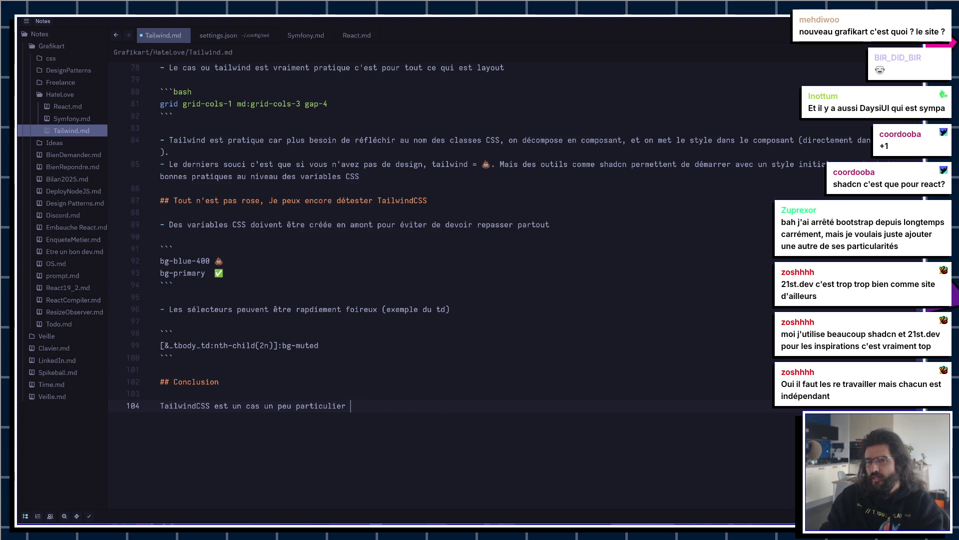
text(car au final moj)
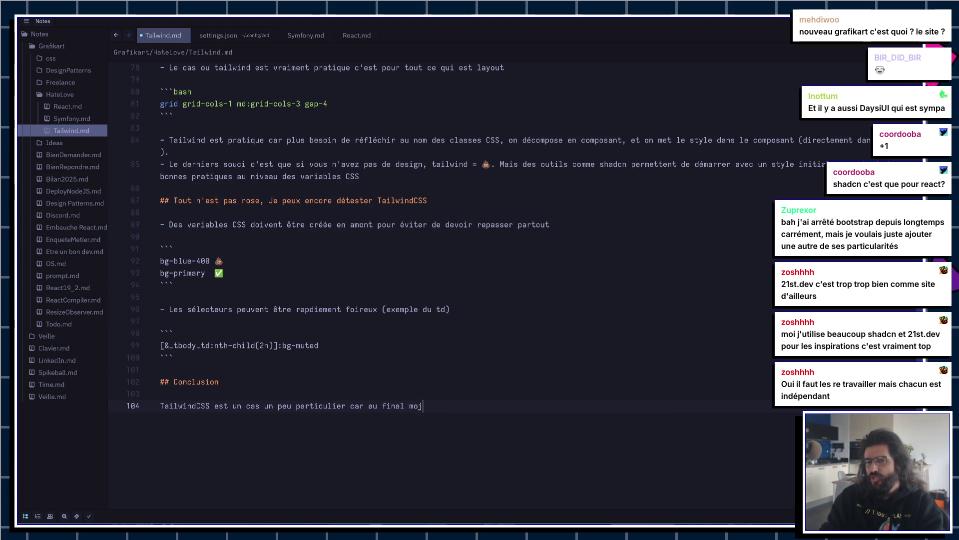
key(BackSpace)
text(hangement d'avis )
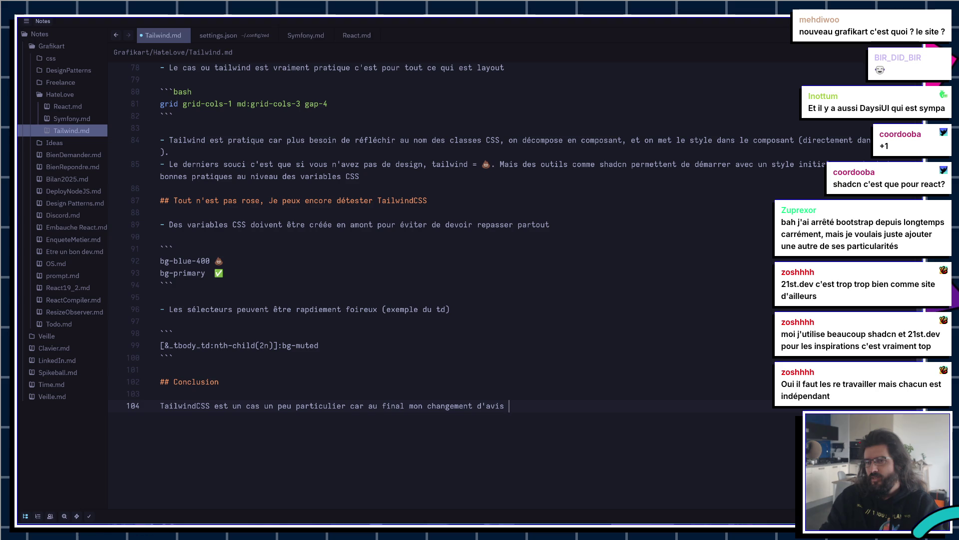
text(n'est pas forcément lié a des ch)
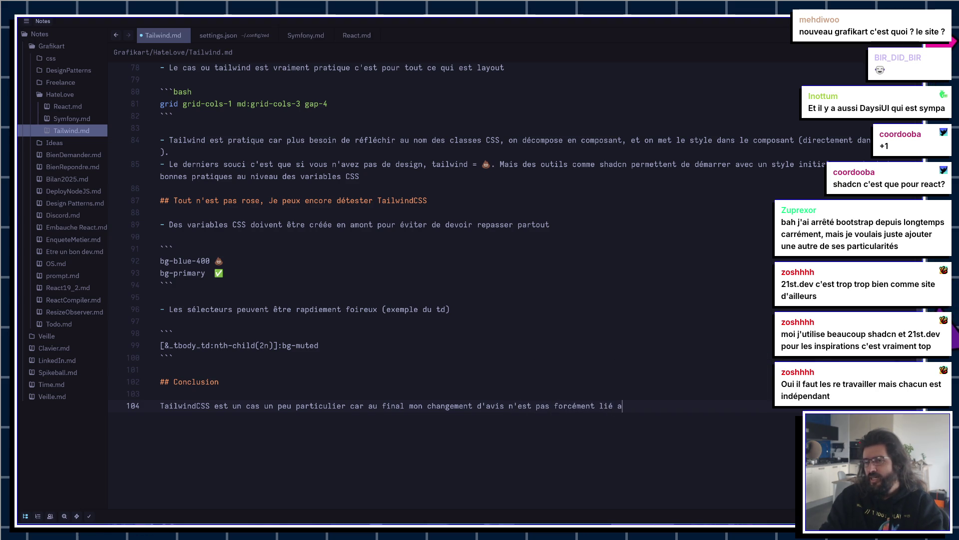
text(angements )
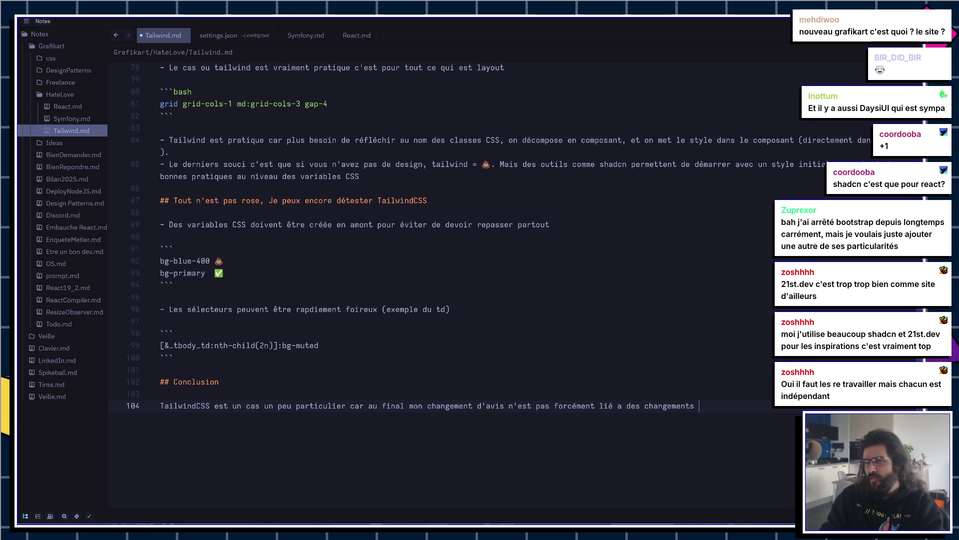
text(dans la )
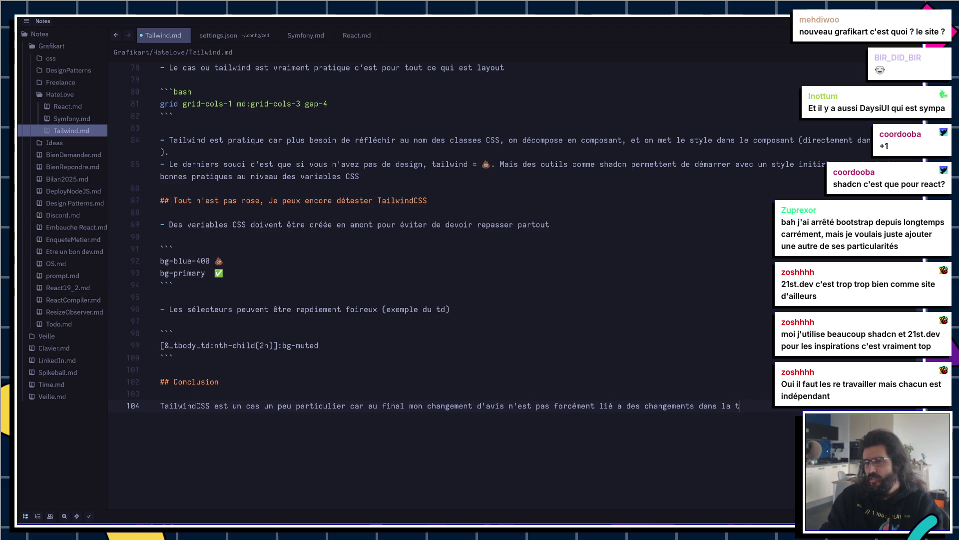
text(tec)
key(BackSpace)
key(BackSpace)
key(BackSpace)
text(Tailwind)
key(BackSpace)
text(CSS )
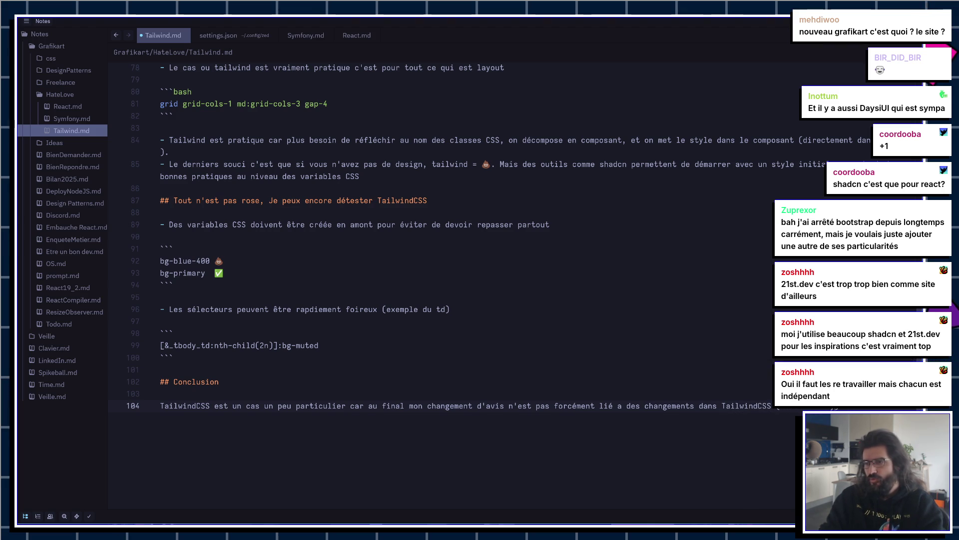
text(c)
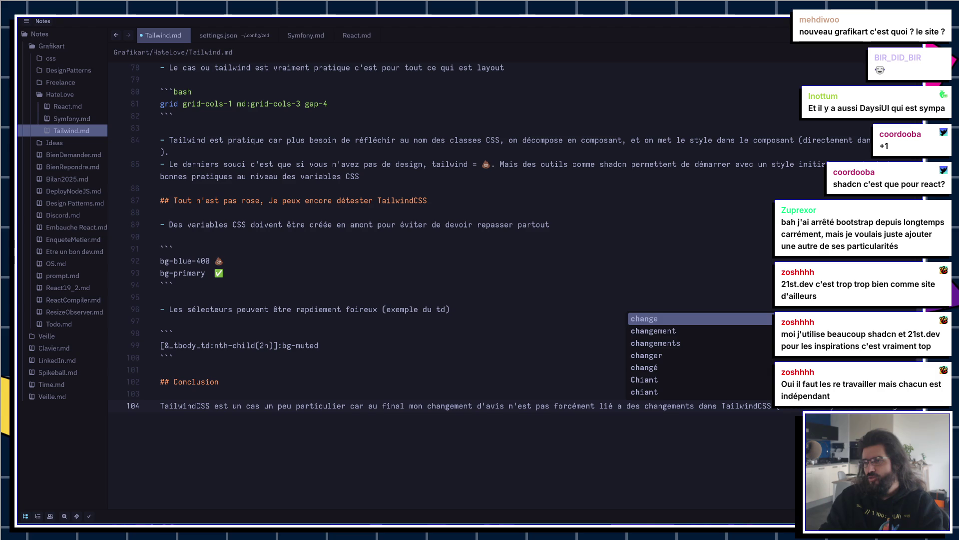
text( d)
Step: Reword the paragraph around 'changements qui sont' so it ends 'améliorant la viabilité de TailwindCSS.'
key(BackSpace)
text(change)
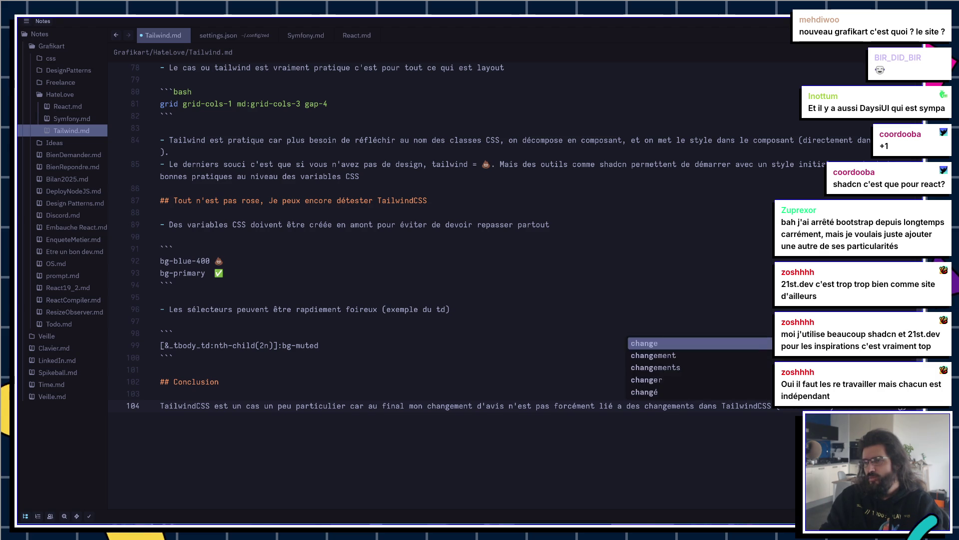
text(ment sq)
key(BackSpace)
key(BackSpace)
key(BackSpace)
text(s qui sont a)
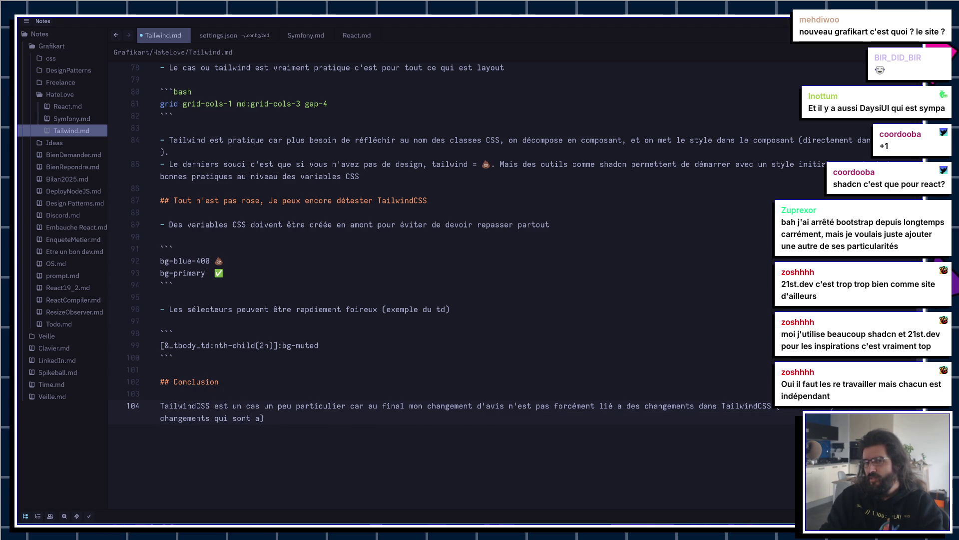
text(n sens important)
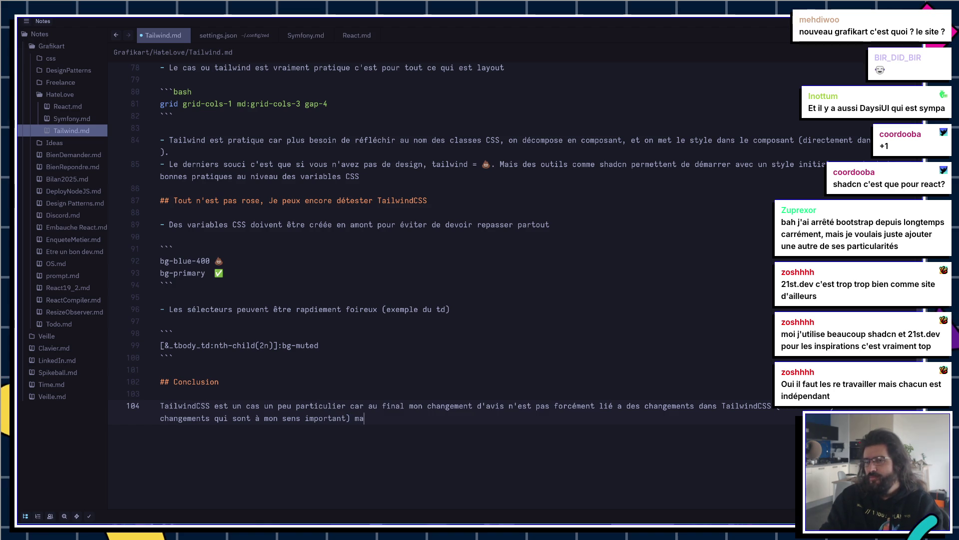
text( mais plutôt dan)
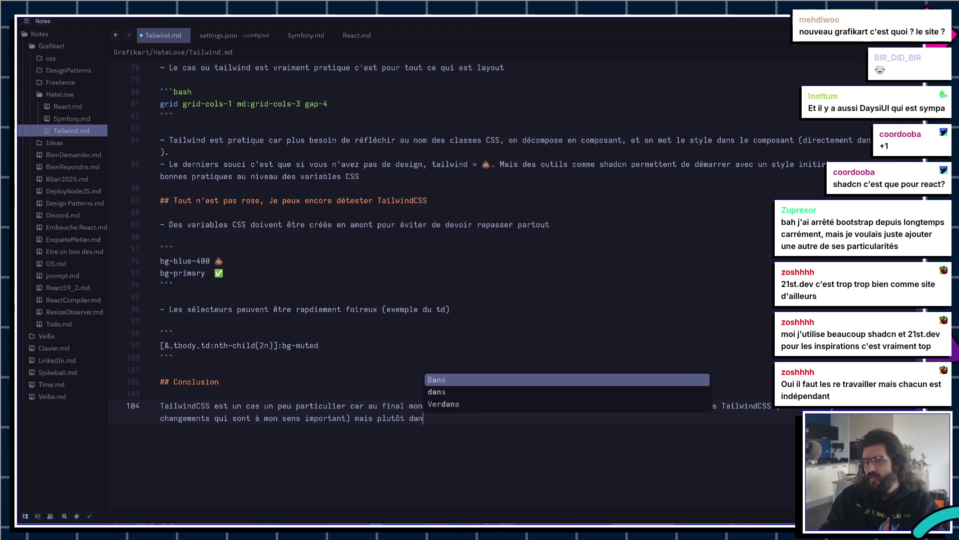
text(s manière de convv)
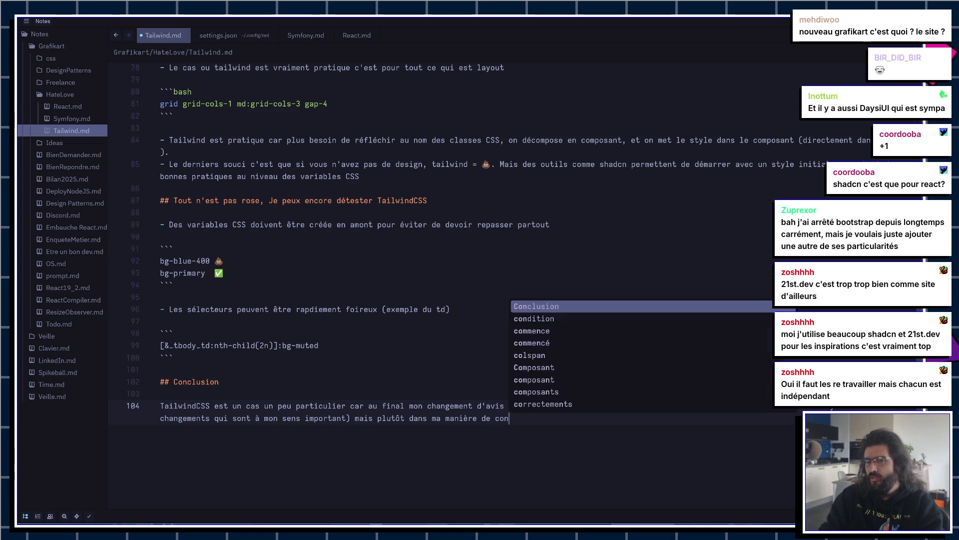
text(de s)
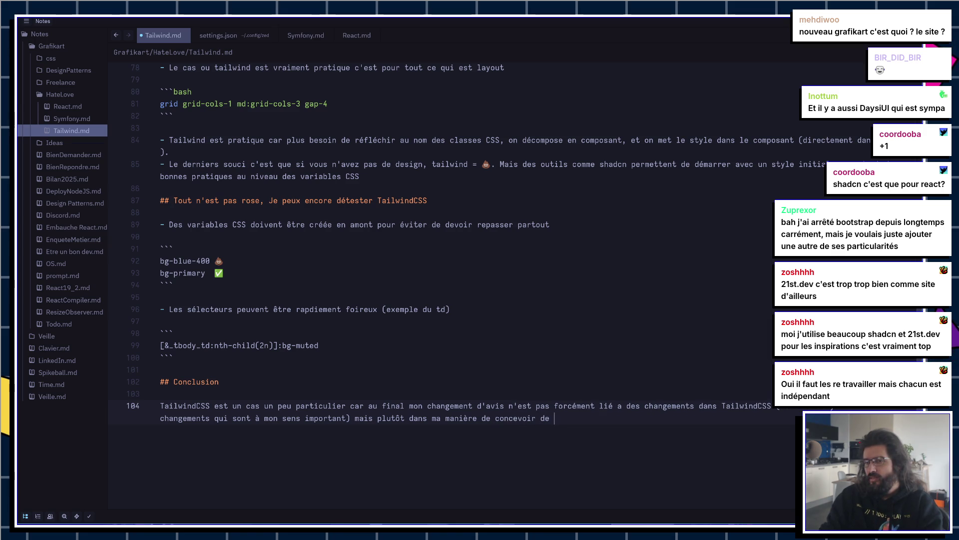
key(BackSpace)
key(BackSpace)
text(s site)
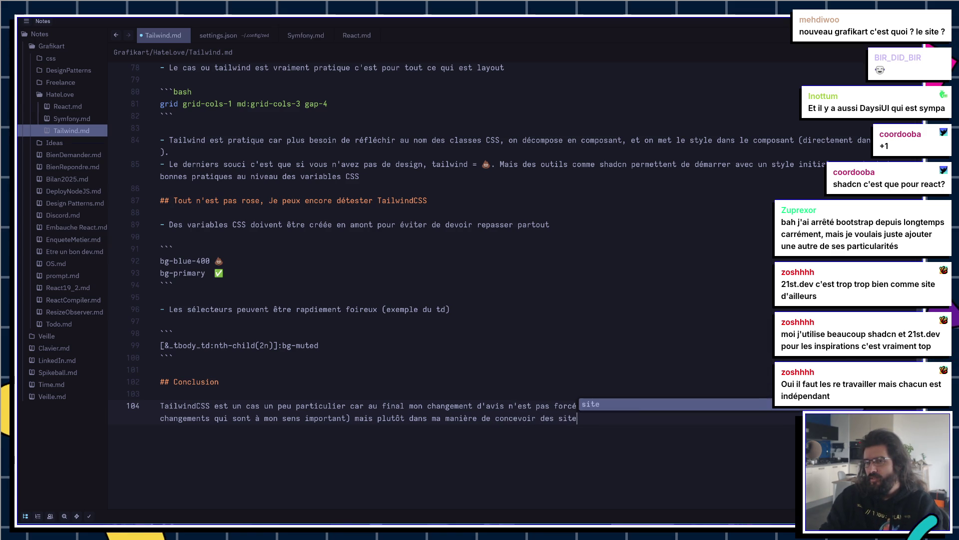
text(s.)
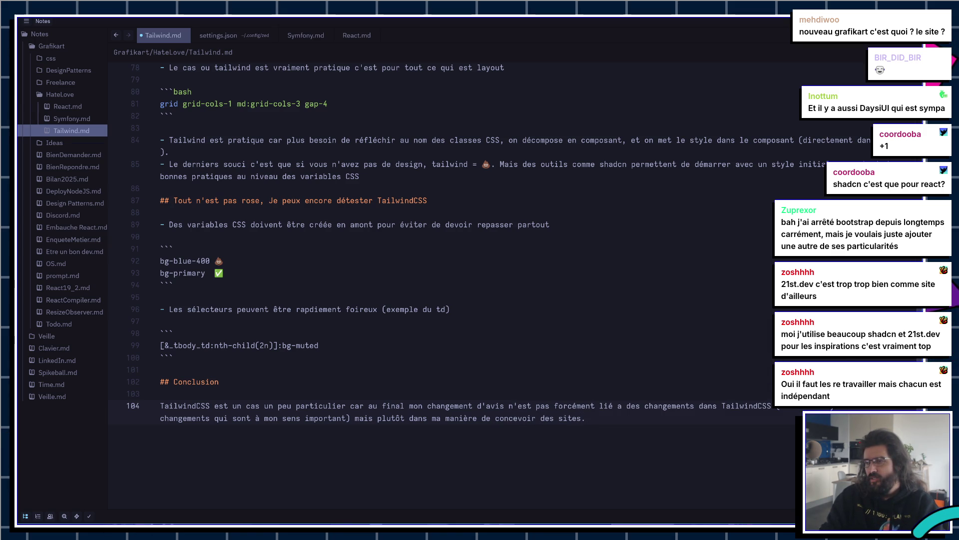
text( Tous mes projets )
text(Da)
text(us mes r)
text(roje)
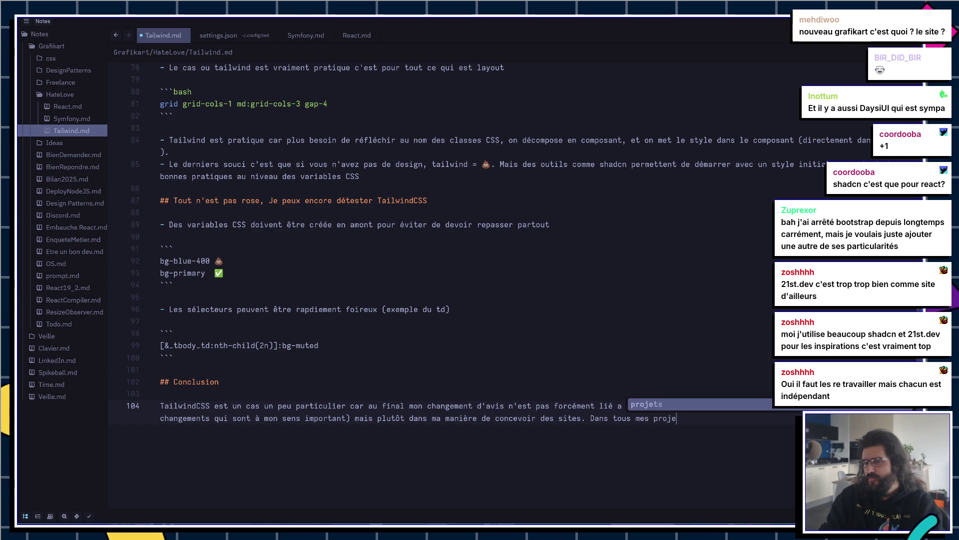
text(ts )
text(je décompos)
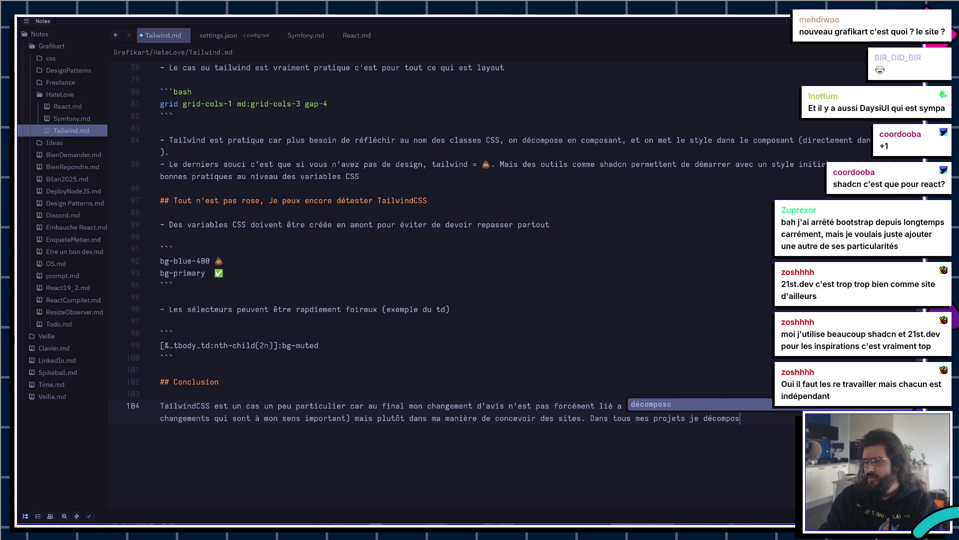
text(ent)
key(ctrl+BackSpace)
key(ctrl+BackSpace)
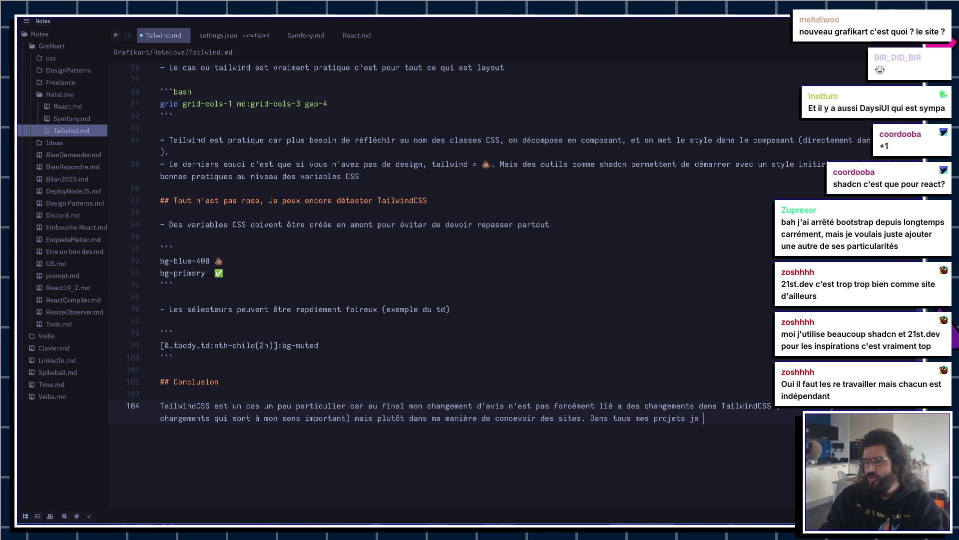
text(rée )
text(composants )
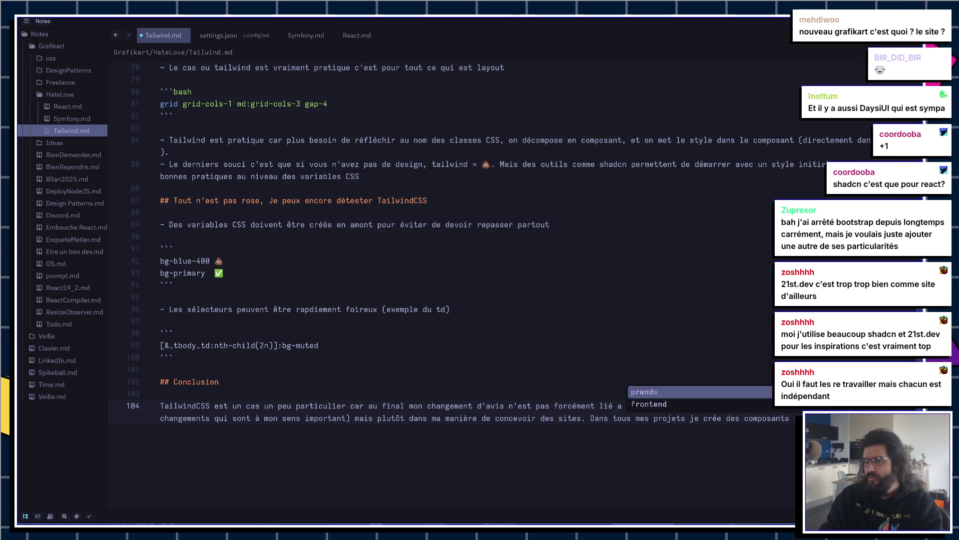
text(comme )
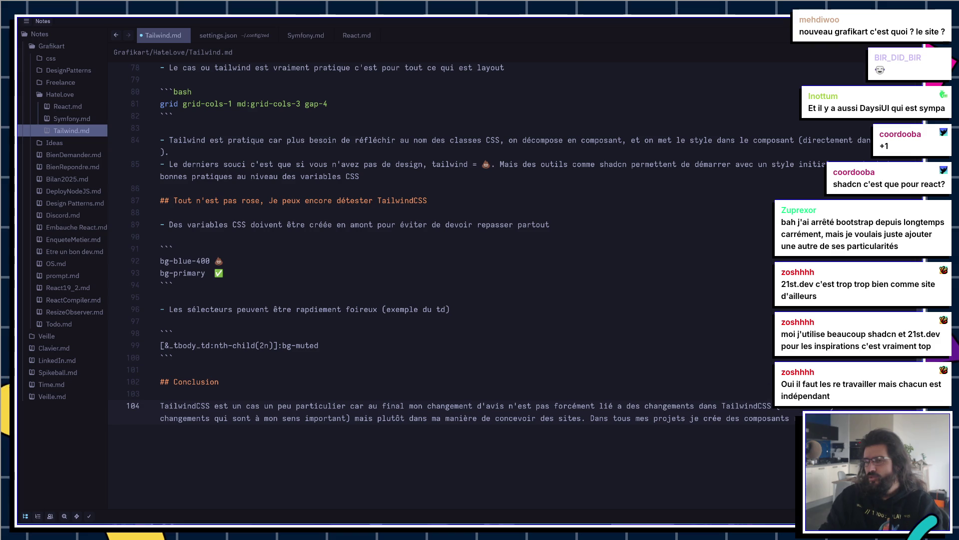
text(un )
text(cla)
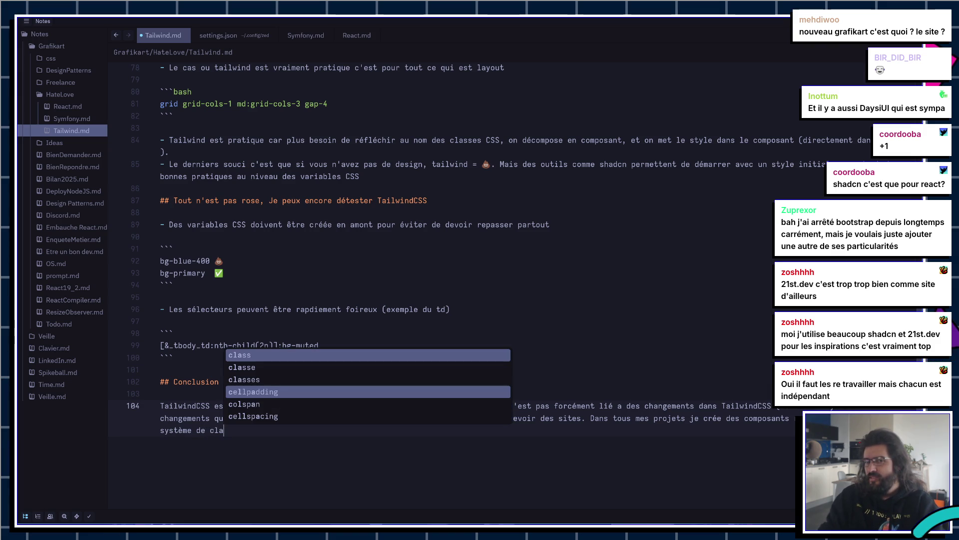
text(ss )
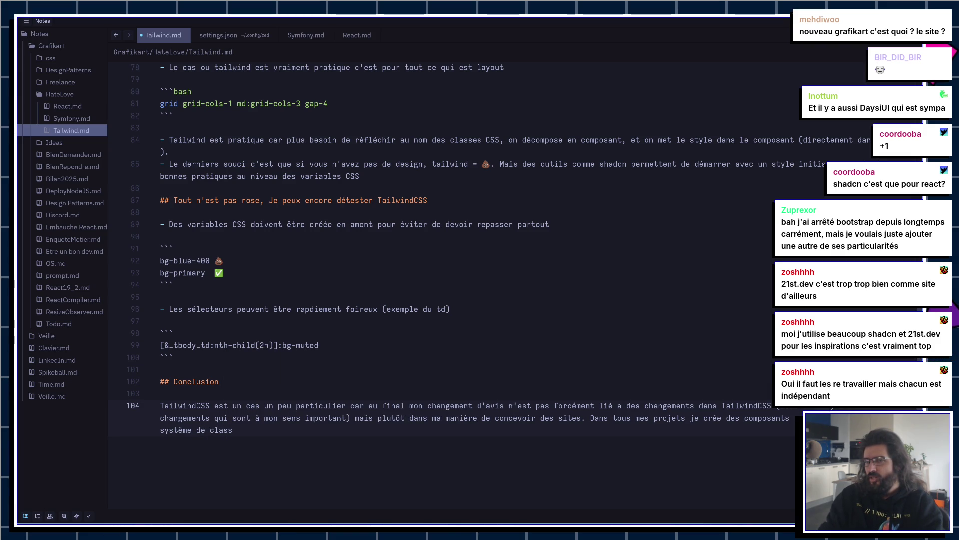
text( redond)
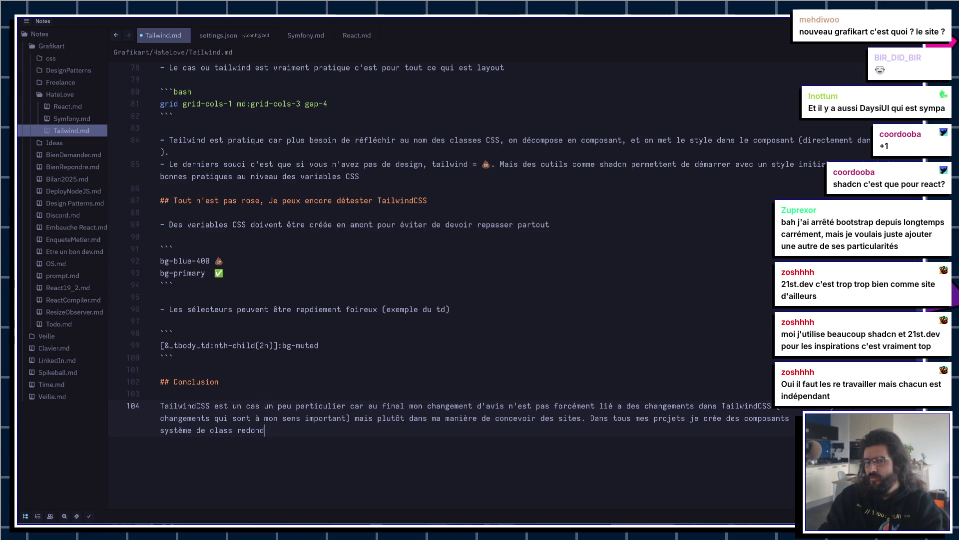
text(ant dans )
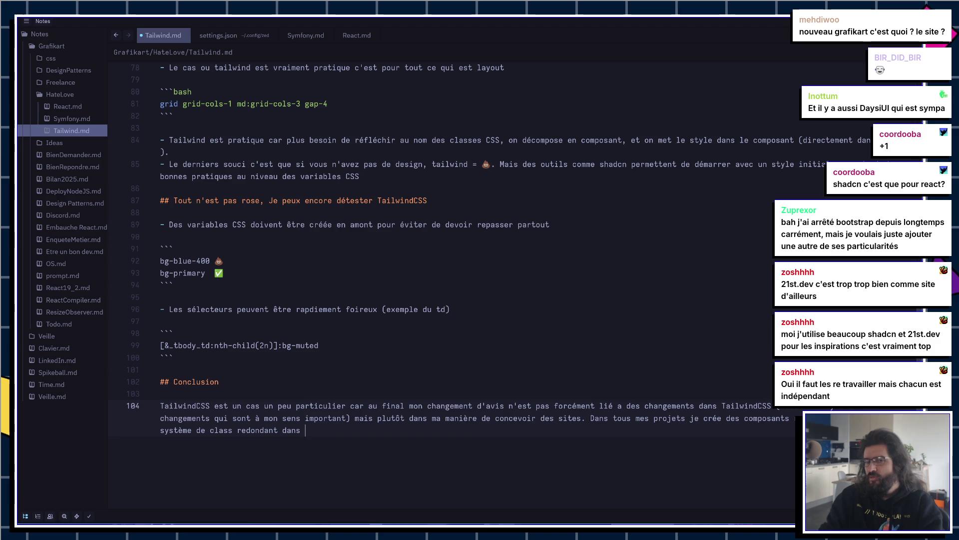
text(beaucoup de sit)
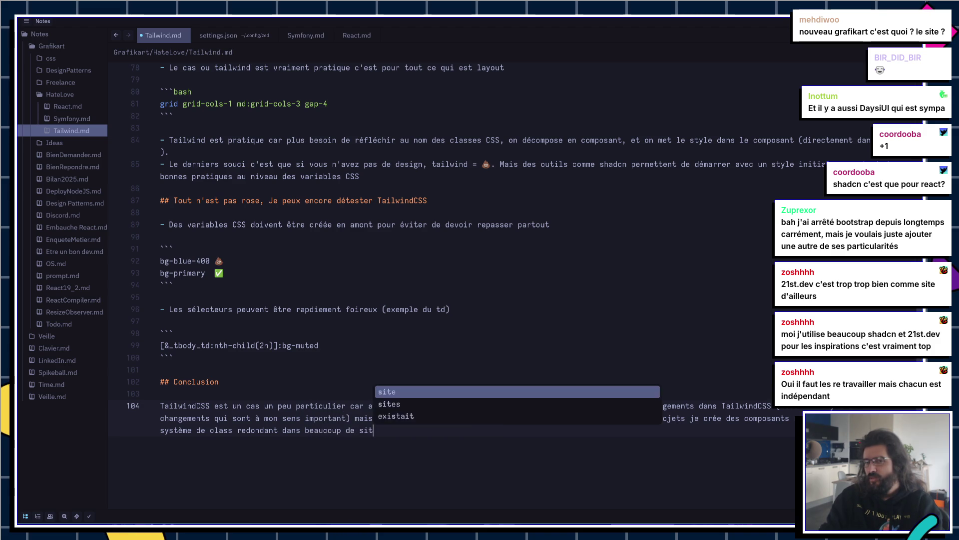
text(uati)
text(laisse)
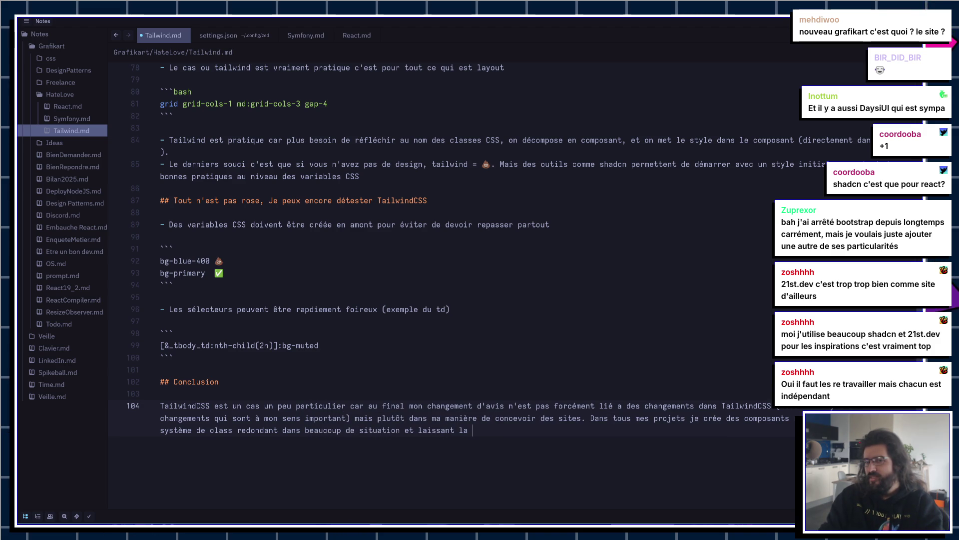
key(ctrl+BackSpace)
key(ctrl+BackSpace)
text(amé)
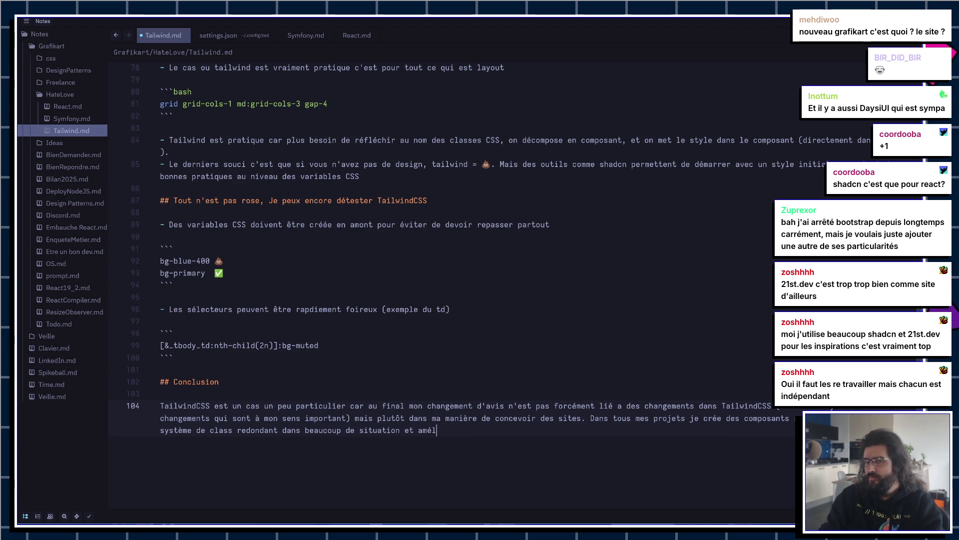
text(liorant la viar)
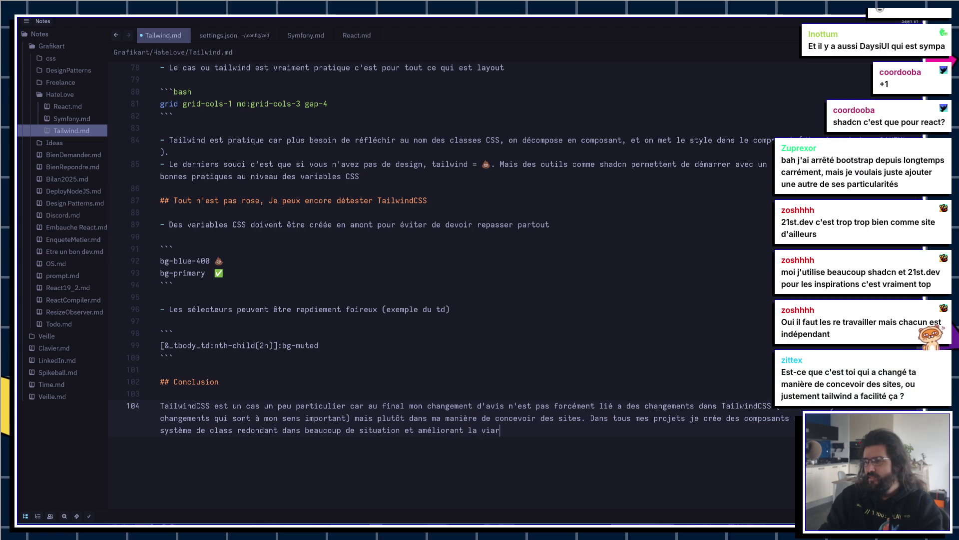
key(BackSpace)
text(bilité d)
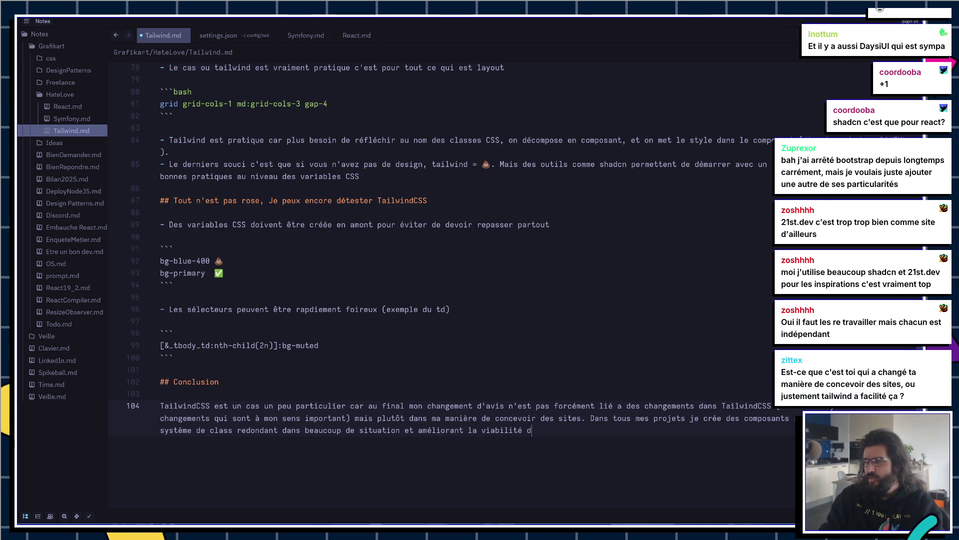
text(e TailwindCSS.)
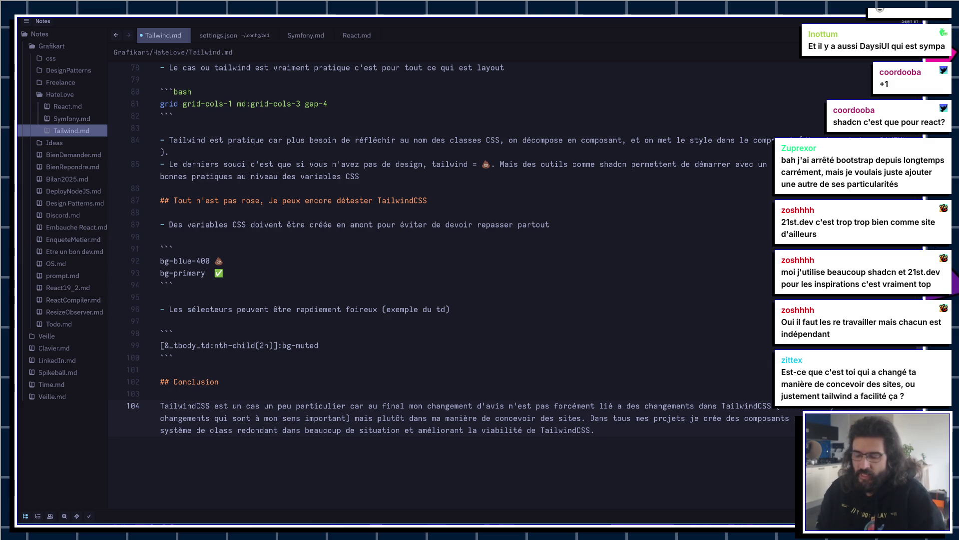
key(alt+Tab)
Step: Search 'symfony twig component' in a new tab and reach the Symfony UX Twig Components docs
key(ctrl+t)
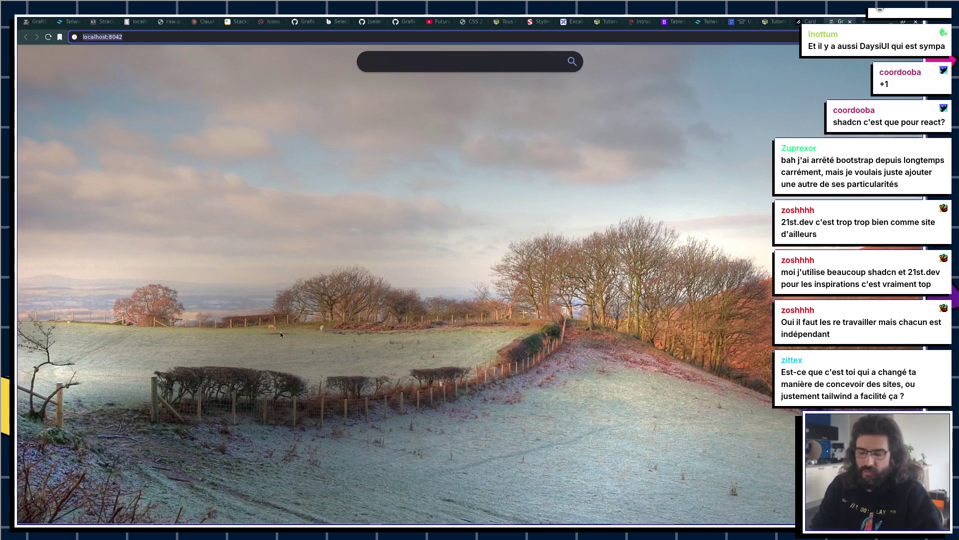
text(symfony )
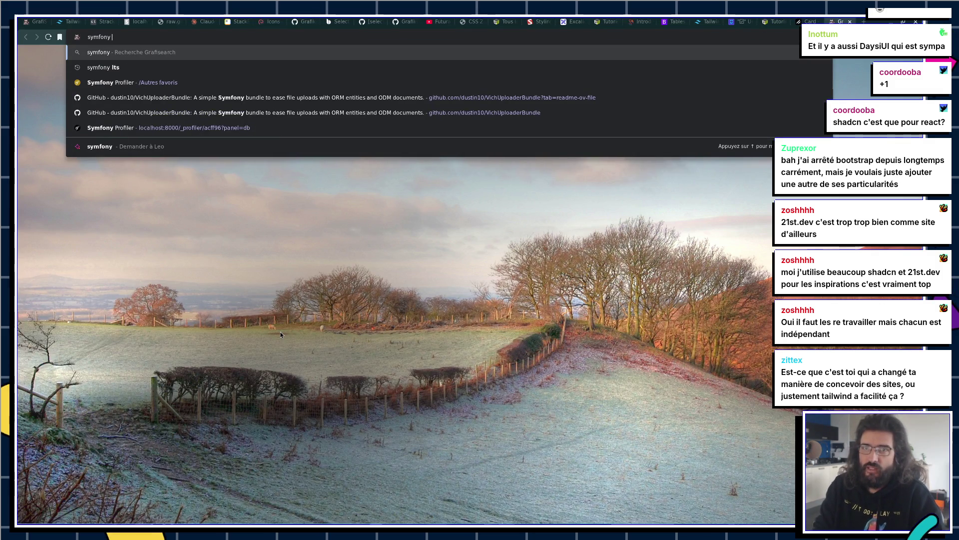
text(component)
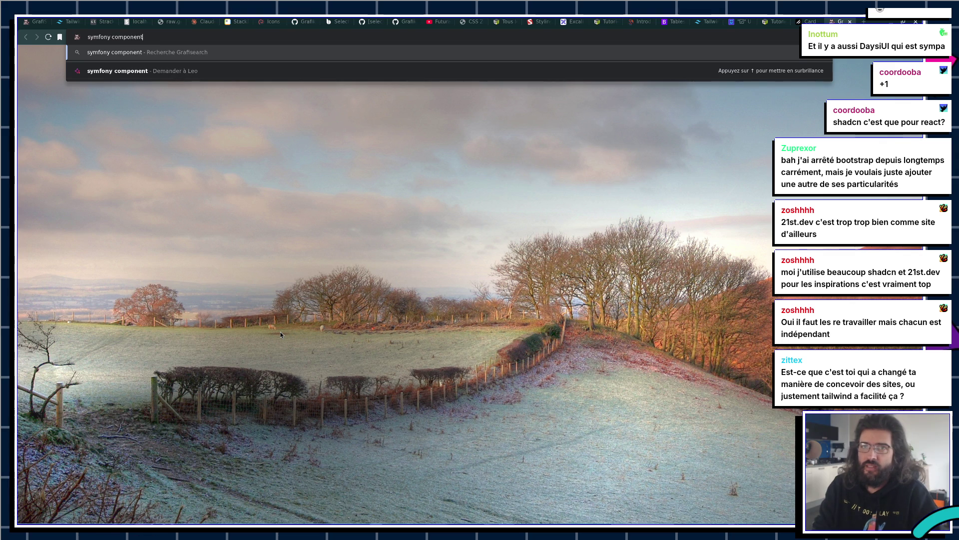
key(Return)
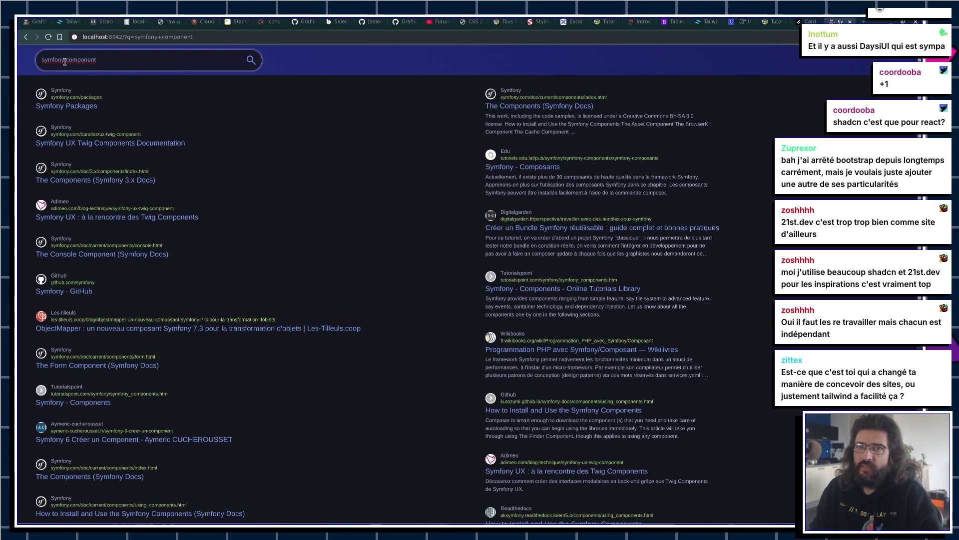
text(twig)
key(Return)
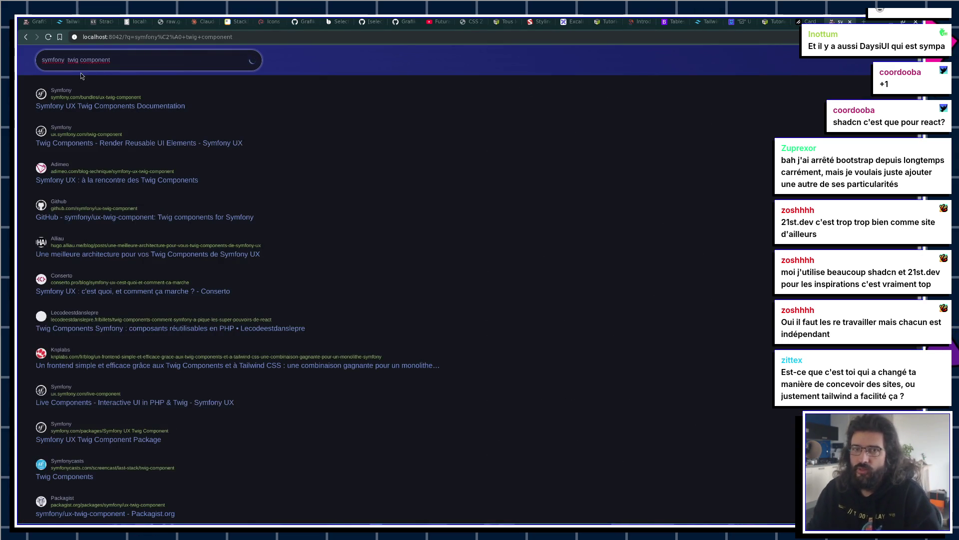
scroll(360, 215, down, 3)
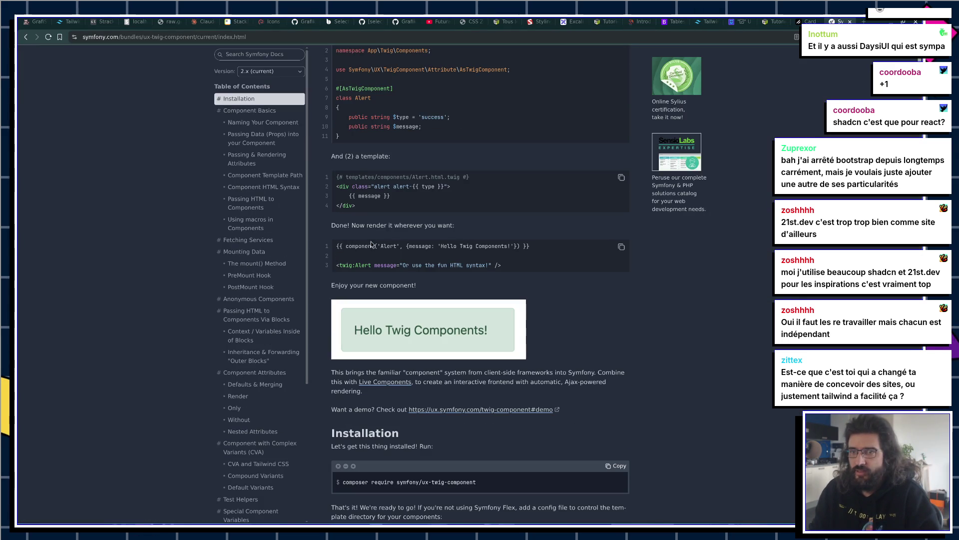
double_click(346, 264)
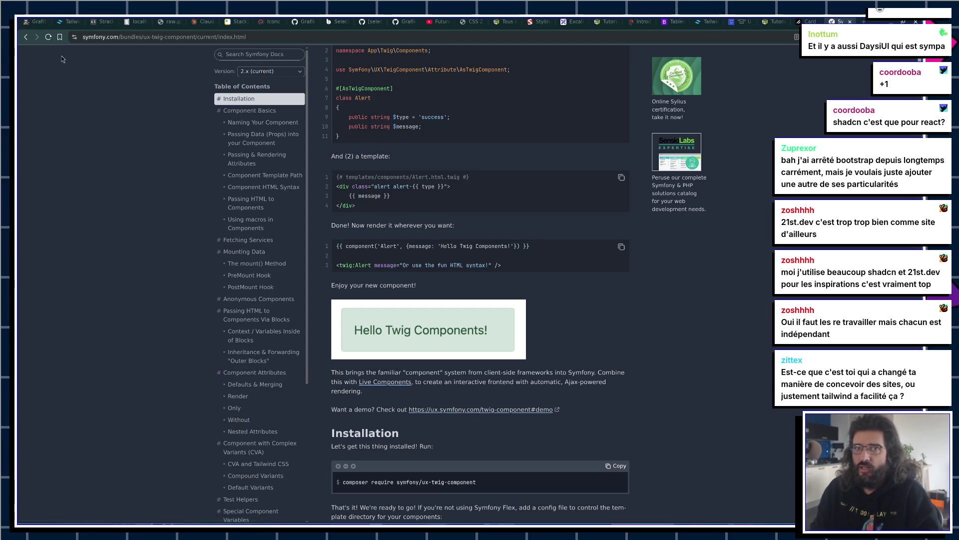
Step: Search 'html_cva twig', open the Twig html_cva docs and select its base/variants example
click(86, 37)
text(html_va)
key(BackSpace)
key(BackSpace)
text(c)
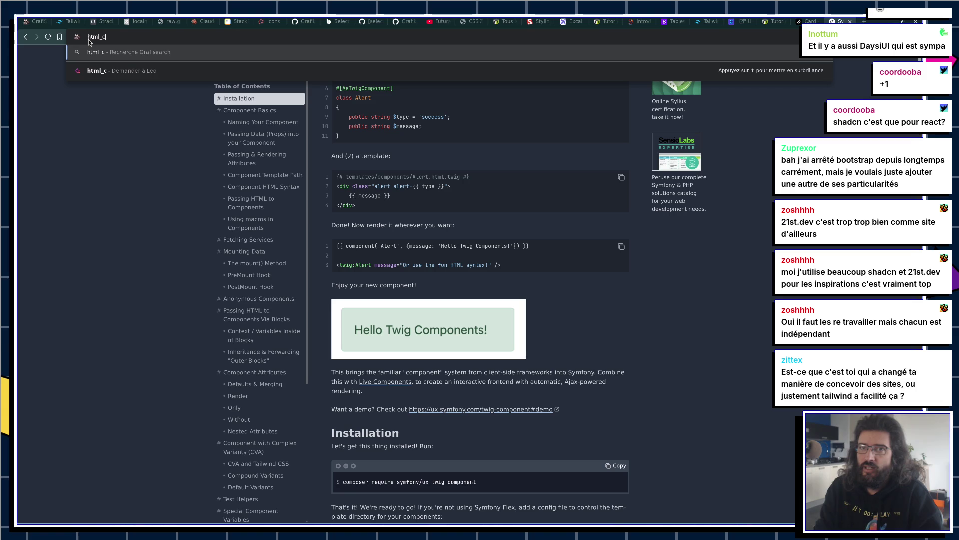
text(a twig)
key(Return)
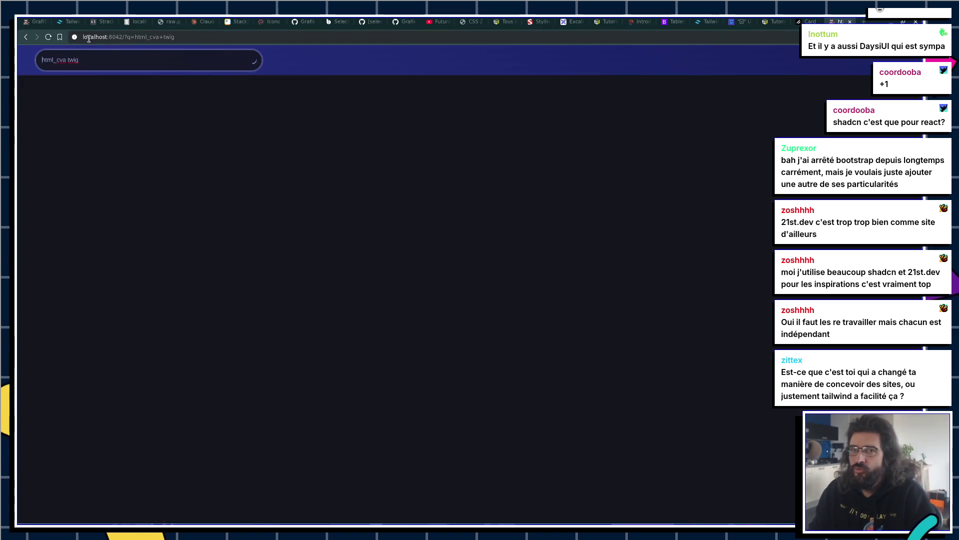
click(120, 106)
scroll(392, 243, down, 3)
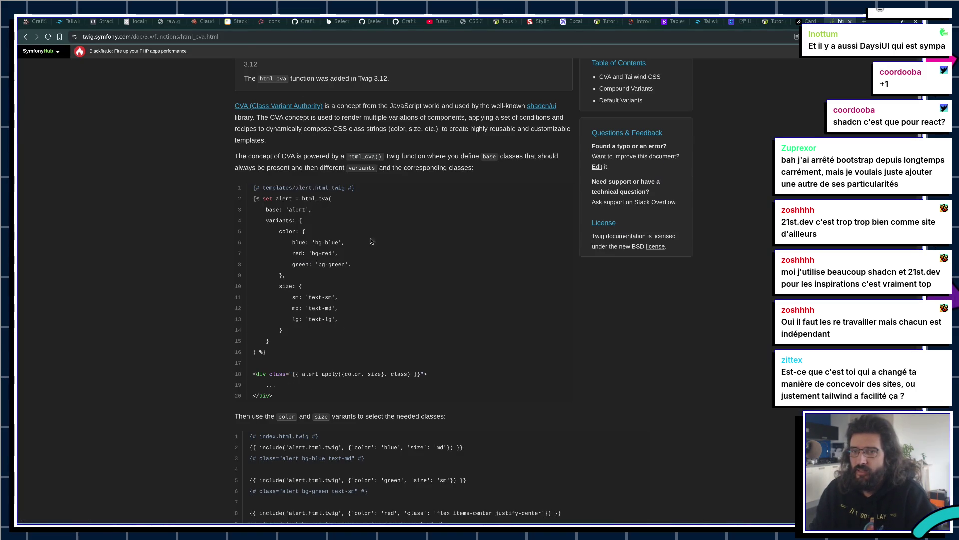
drag(276, 210, 327, 341)
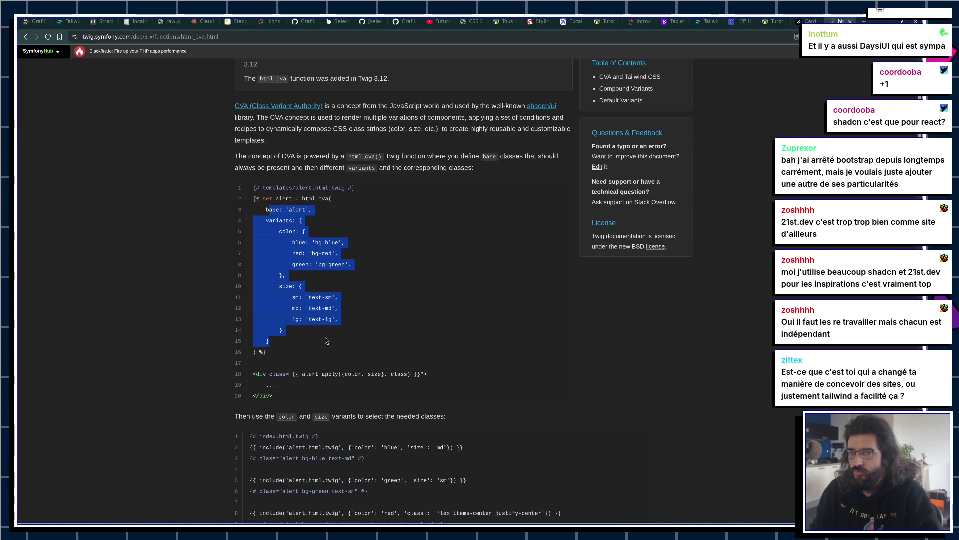
key(ctrl+t)
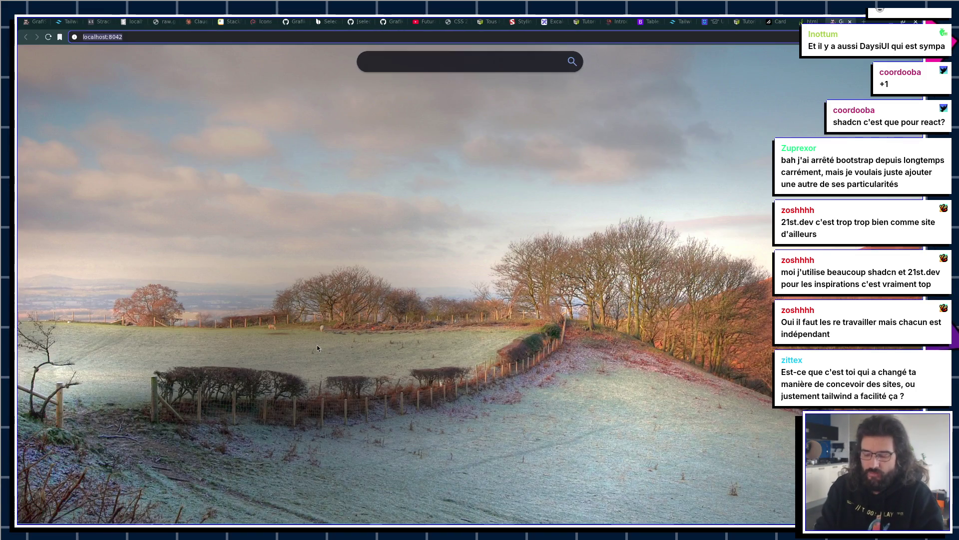
text(laravel)
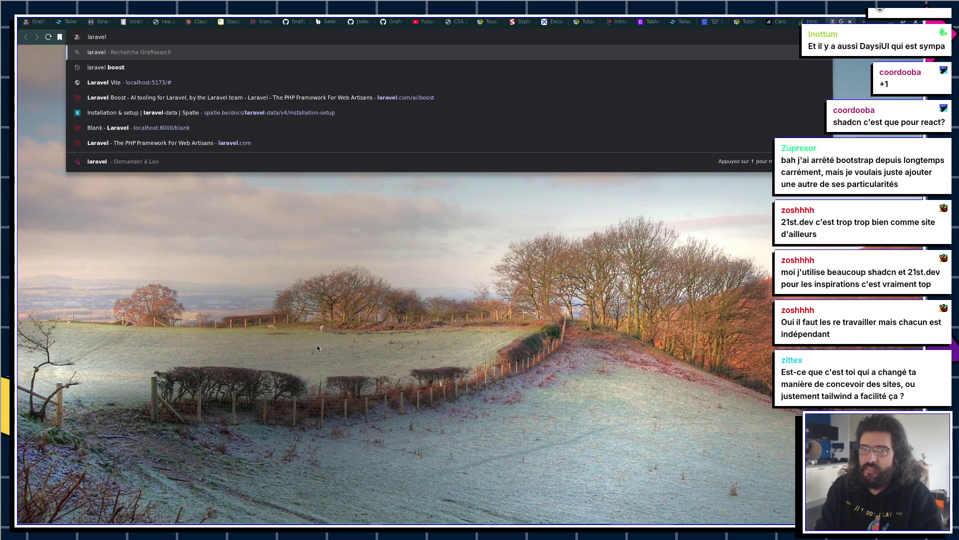
text( component)
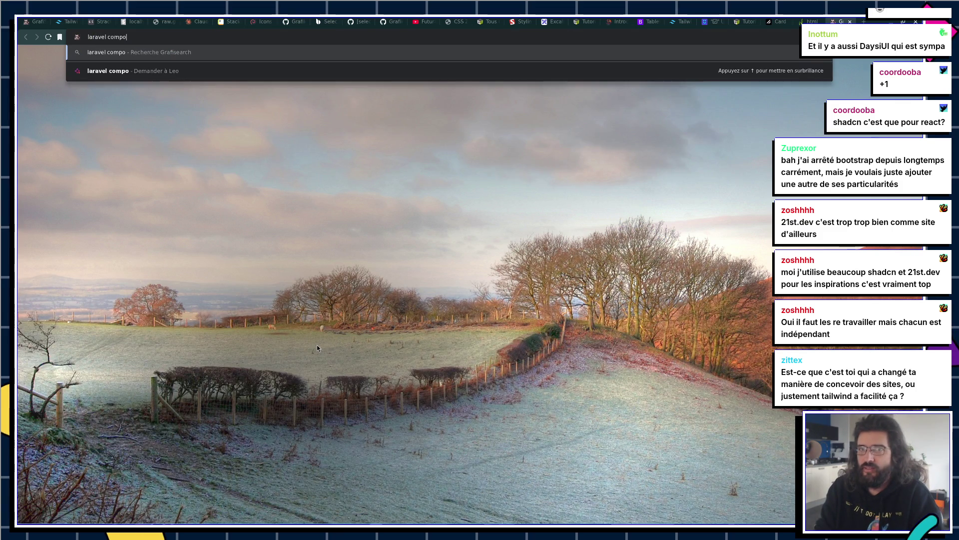
Step: Search 'laravel component' and jump to the Components section of the Blade docs
key(Return)
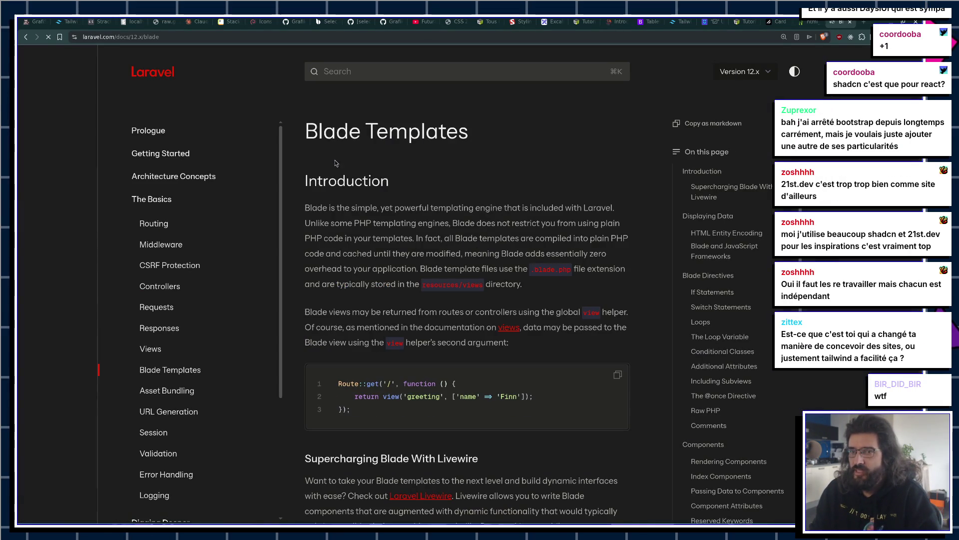
scroll(246, 292, down, 3)
scroll(765, 221, down, 3)
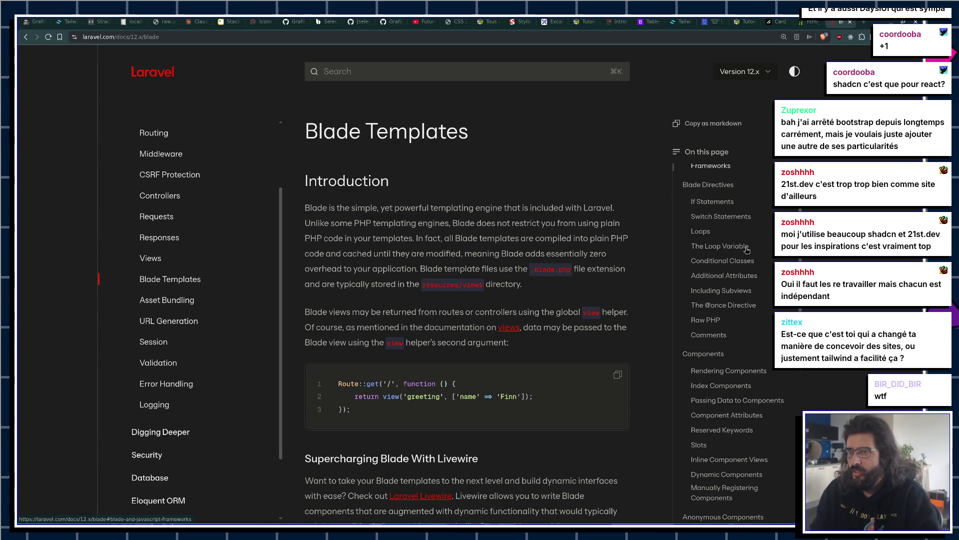
click(703, 341)
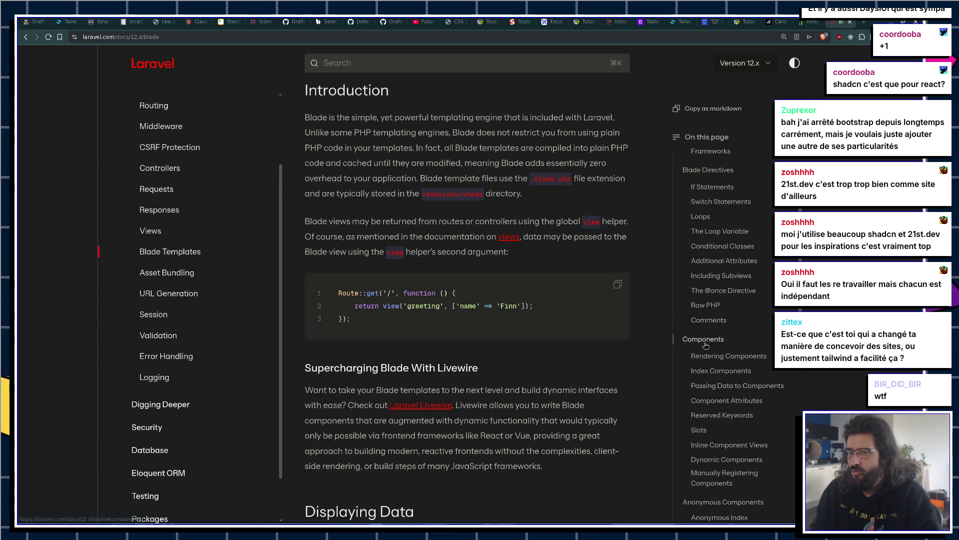
scroll(568, 300, down, 4)
scroll(525, 270, down, 3)
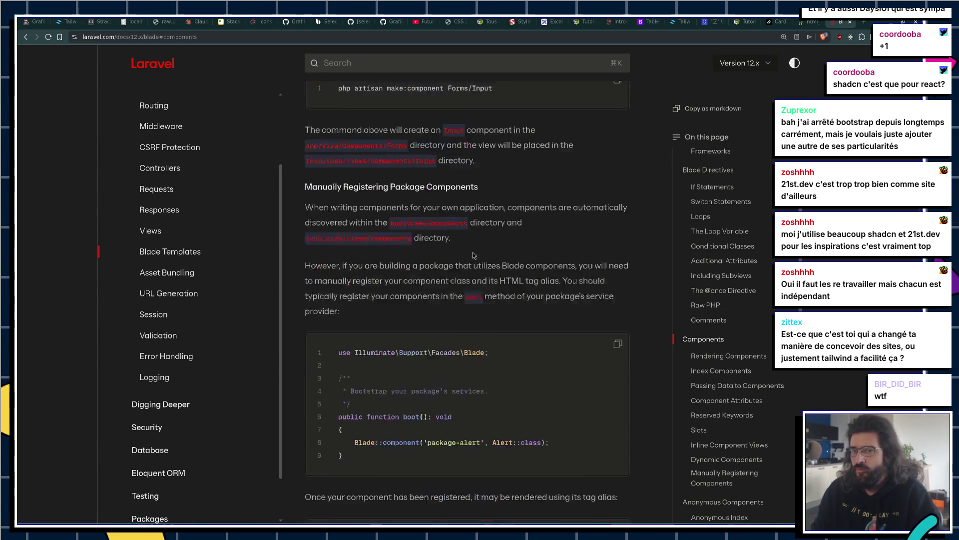
scroll(473, 241, down, 2)
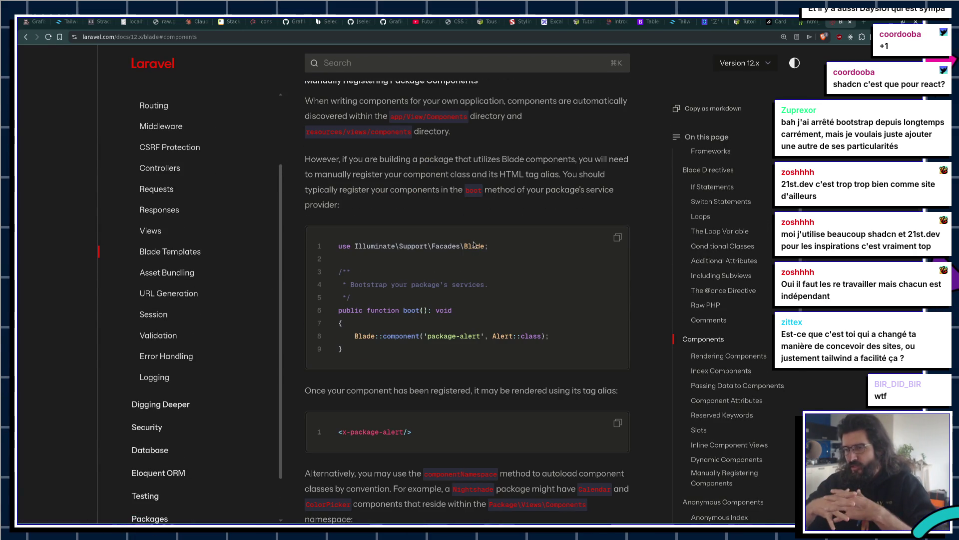
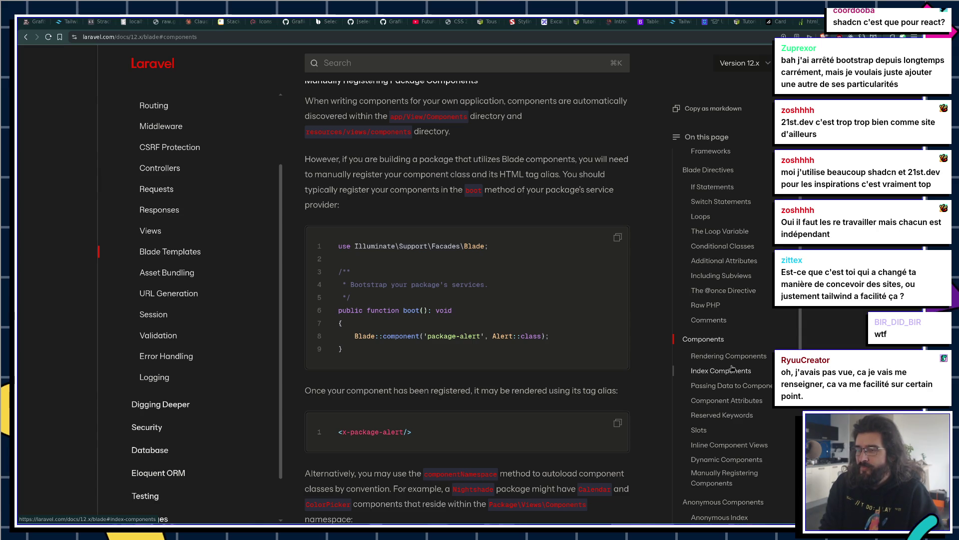
Step: Switch from the Laravel Blade docs in Chrome back to Tailwind.md in Zed
key(alt+Tab)
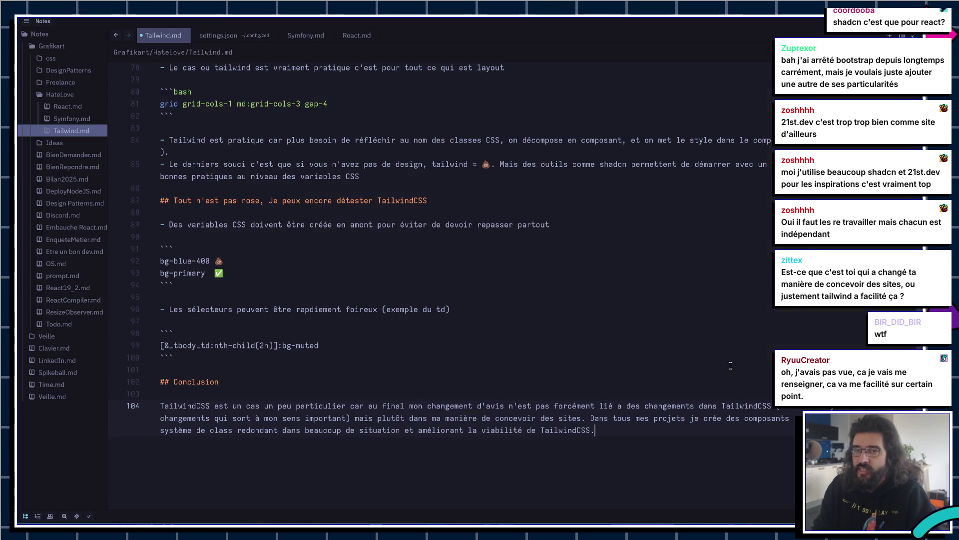
click(315, 309)
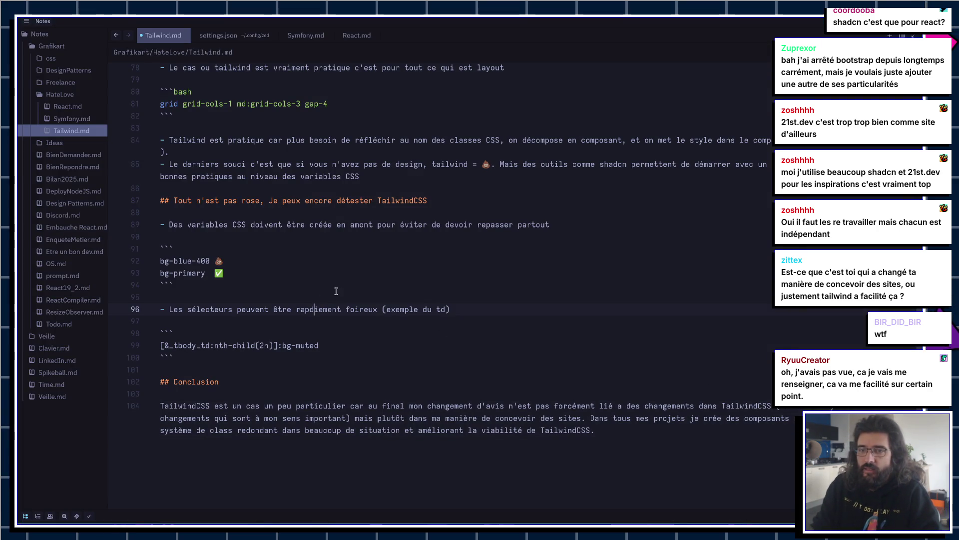
text(i)
scroll(253, 187, up, 1)
scroll(252, 187, up, 2)
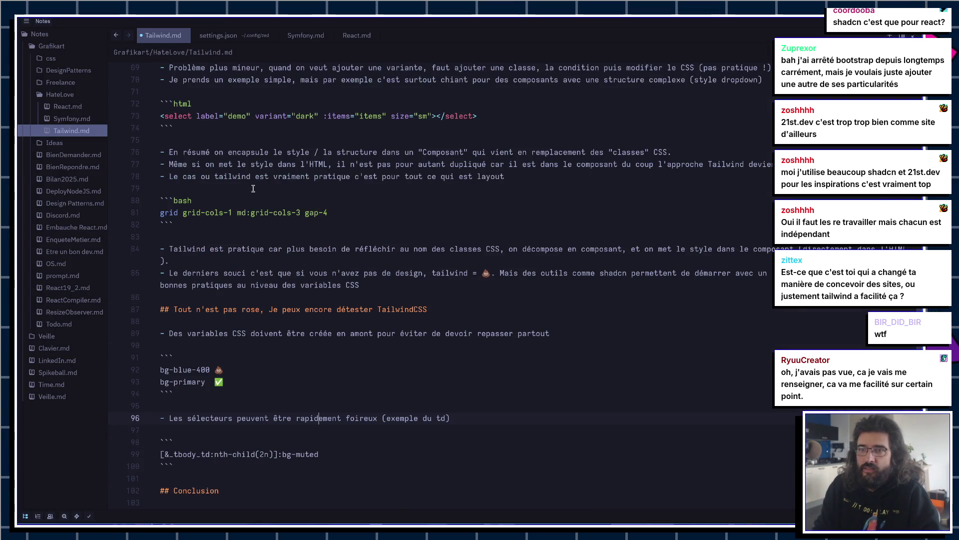
scroll(287, 159, up, 2)
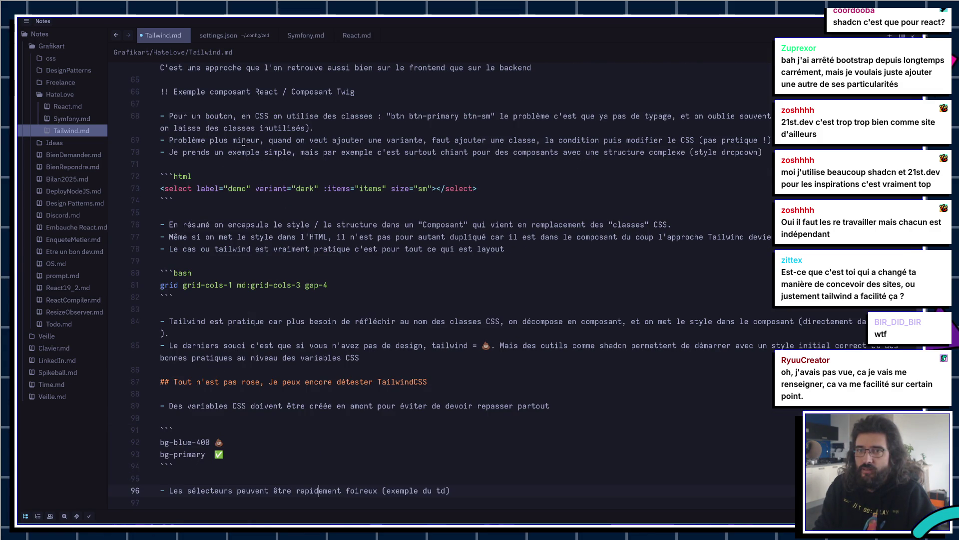
scroll(243, 142, up, 1)
scroll(244, 142, up, 1)
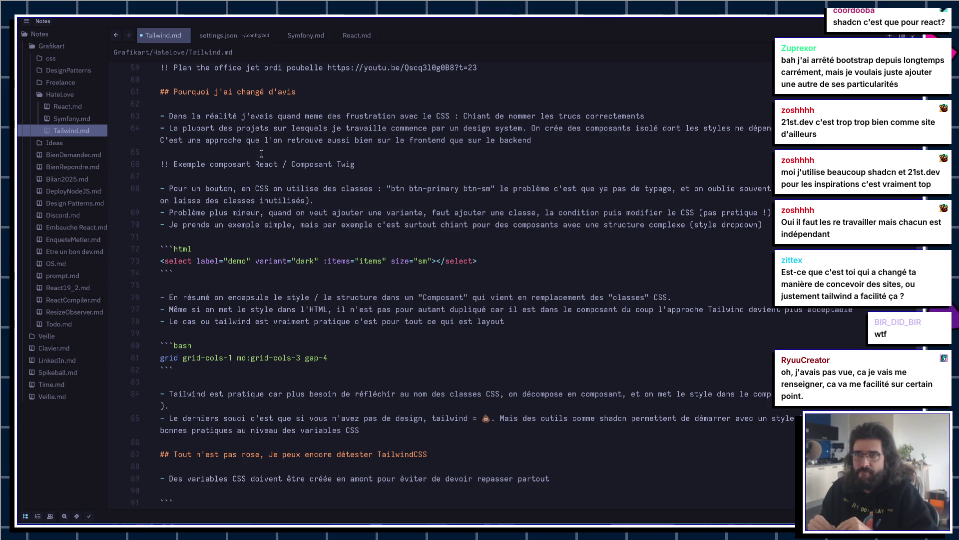
click(570, 140)
text(.)
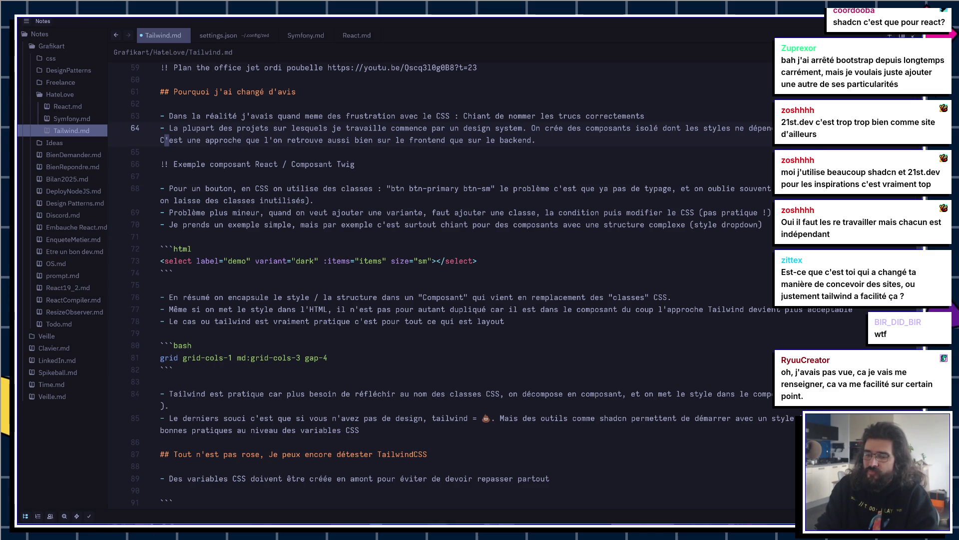
text(démocra)
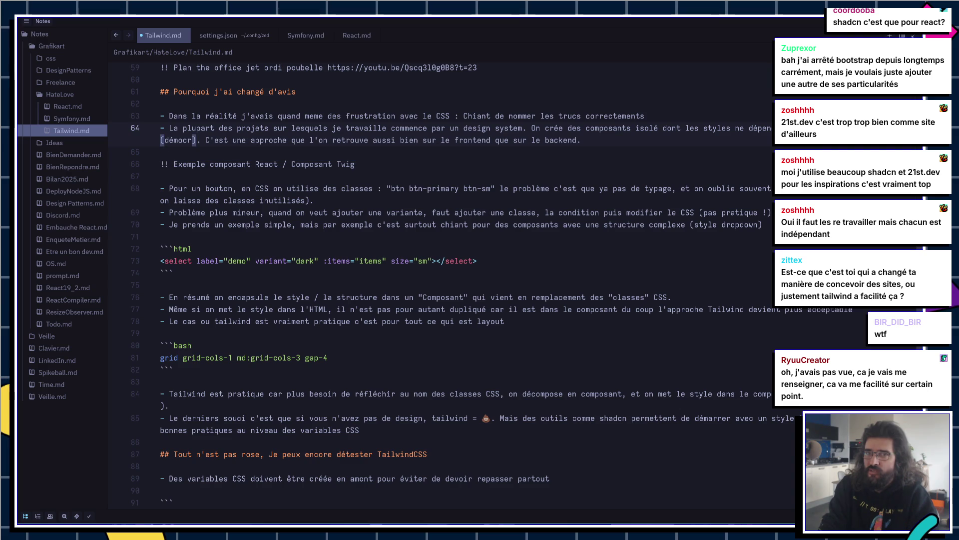
text(tisation d'outils de design comme figma)
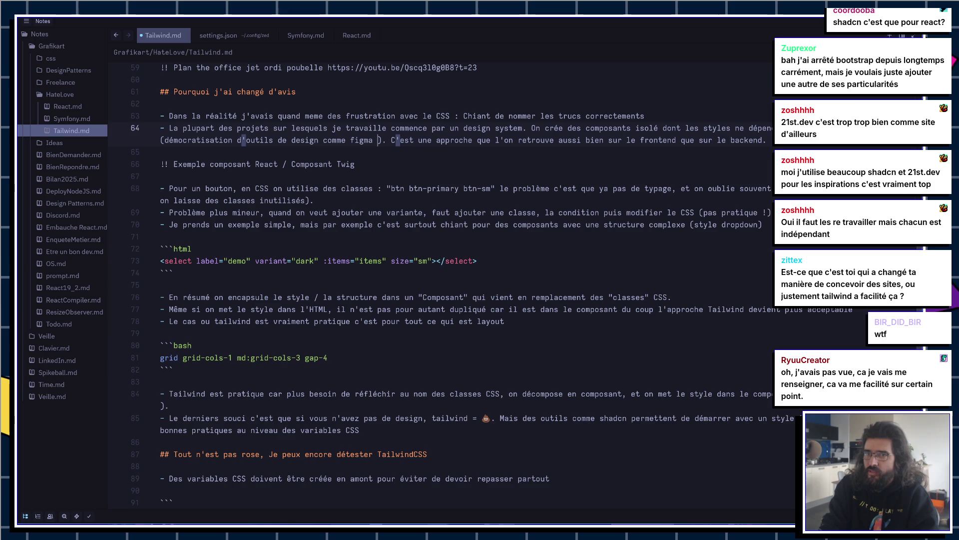
Step: Tidy the figma parenthetical on the design-system bullet and save Tailwind.md
key(BackSpace)
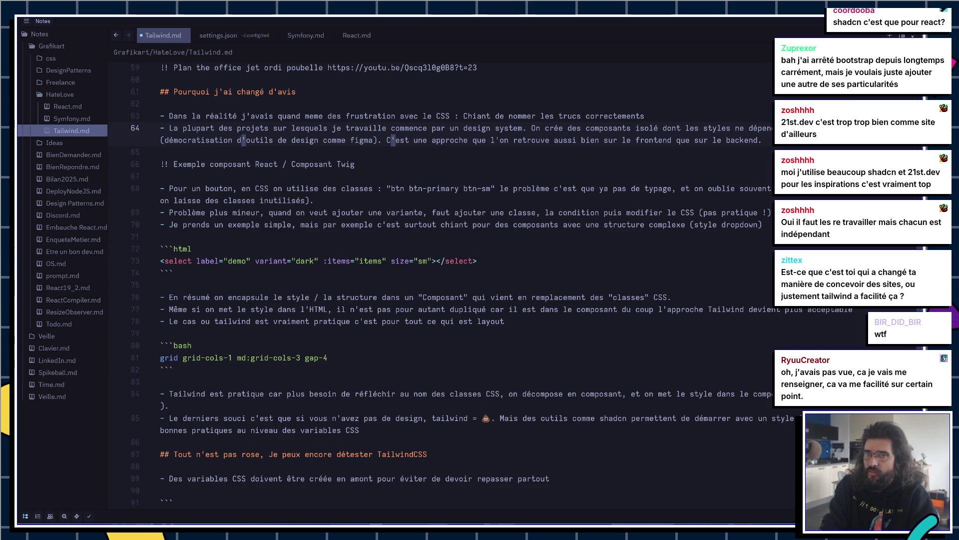
key(ctrl+s)
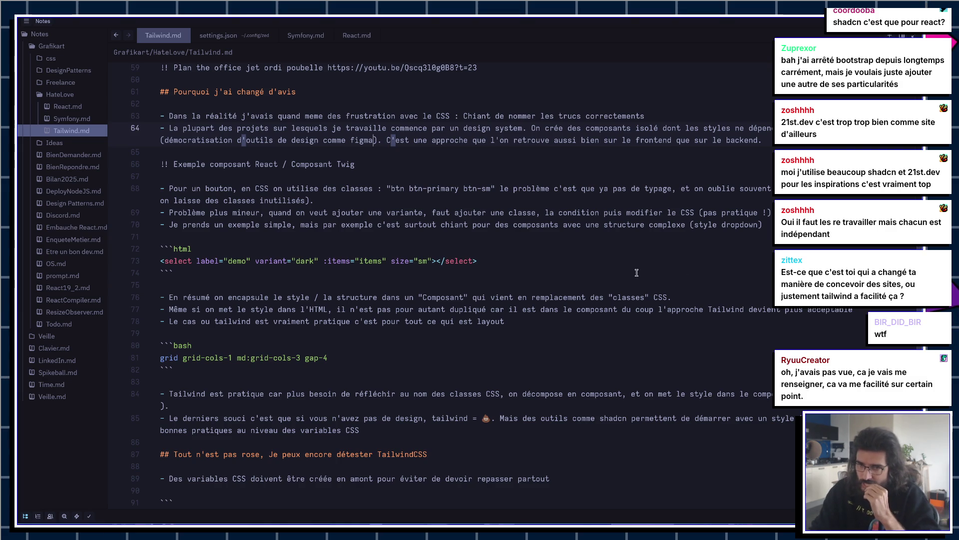
scroll(636, 274, down, 3)
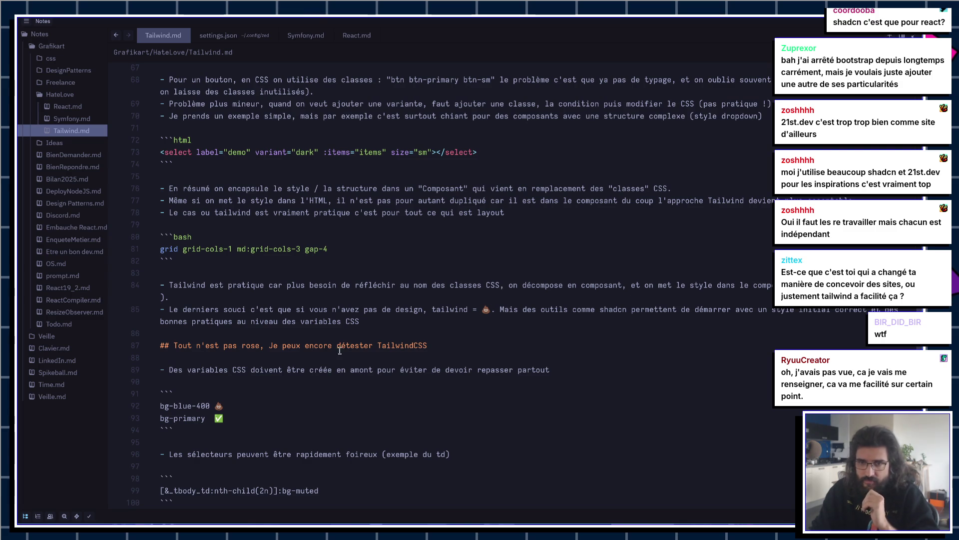
scroll(330, 353, down, 1)
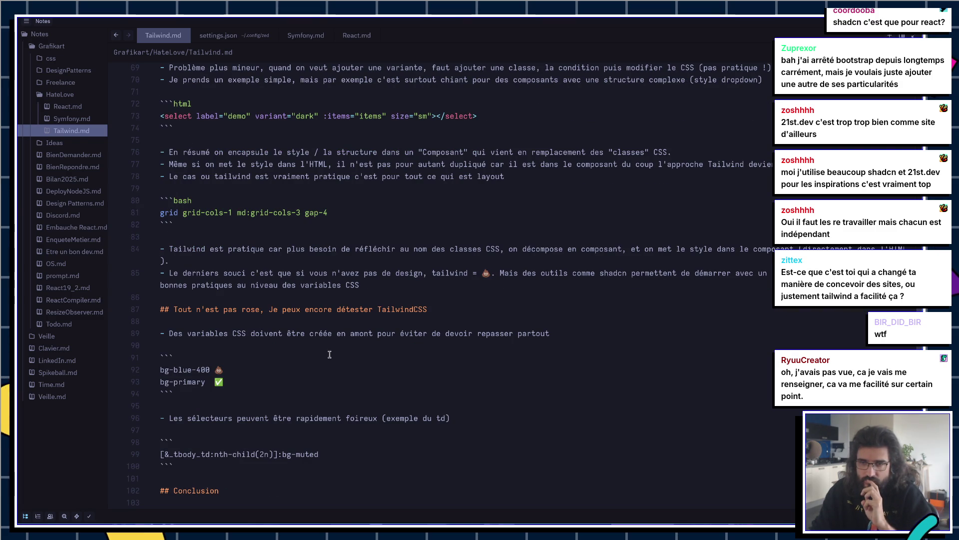
Step: Add blank lines after the nth-child snippet to begin a new bullet above Conclusion
click(492, 413)
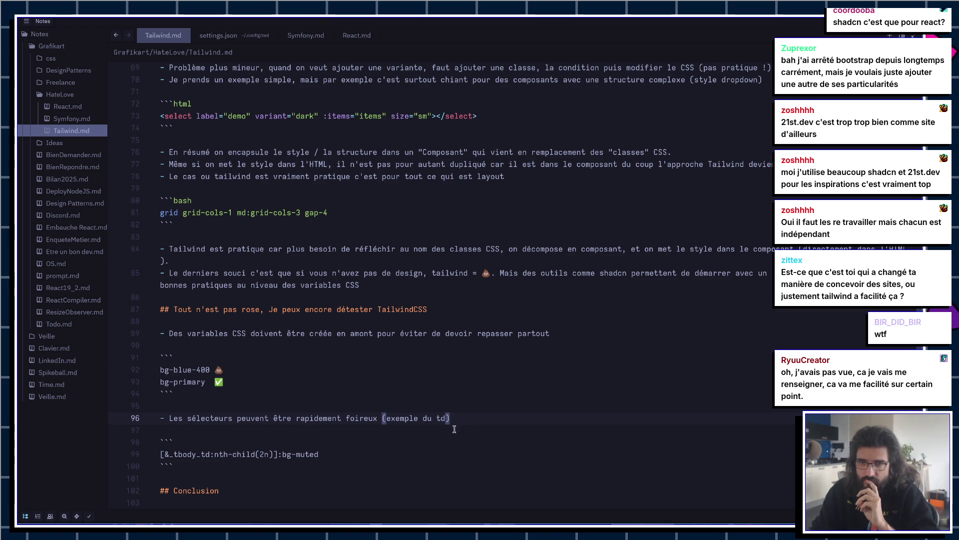
scroll(410, 453, down, 1)
click(354, 438)
key(Return)
key(Return)
key(Up)
text(- L)
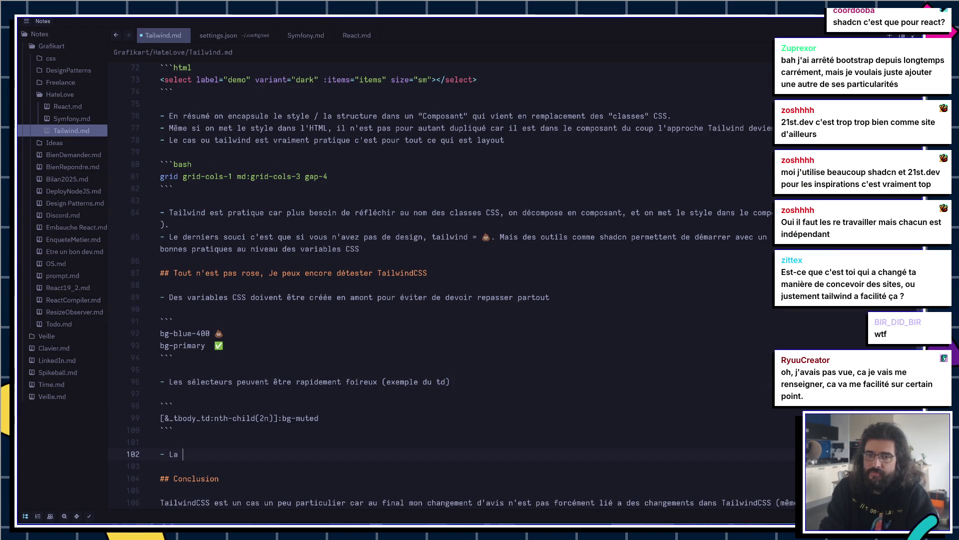
text(a gestion du da)
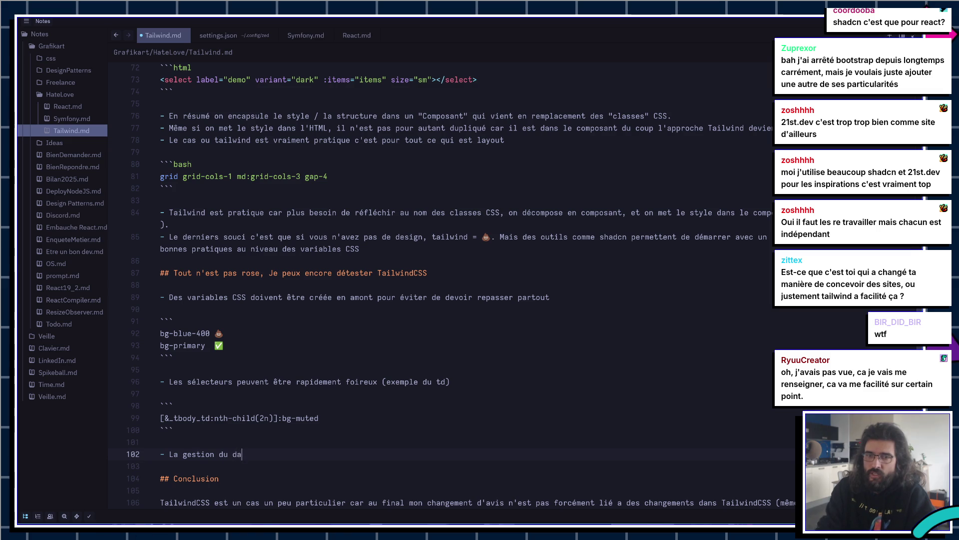
Step: Remove the unfinished bullet, set the colour example to bg-blue-600 dark:bg-blue-300, and save
key(BackSpace)
key(BackSpace)
key(BackSpace)
key(BackSpace)
key(Up)
key(Up)
key(Up)
key(Up)
key(Up)
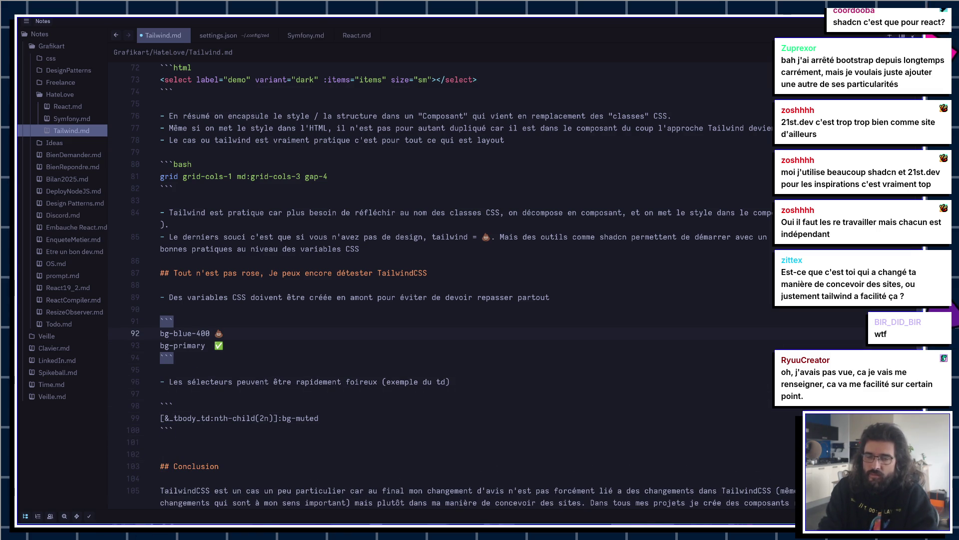
key(BackSpace)
key(BackSpace)
text(:b)
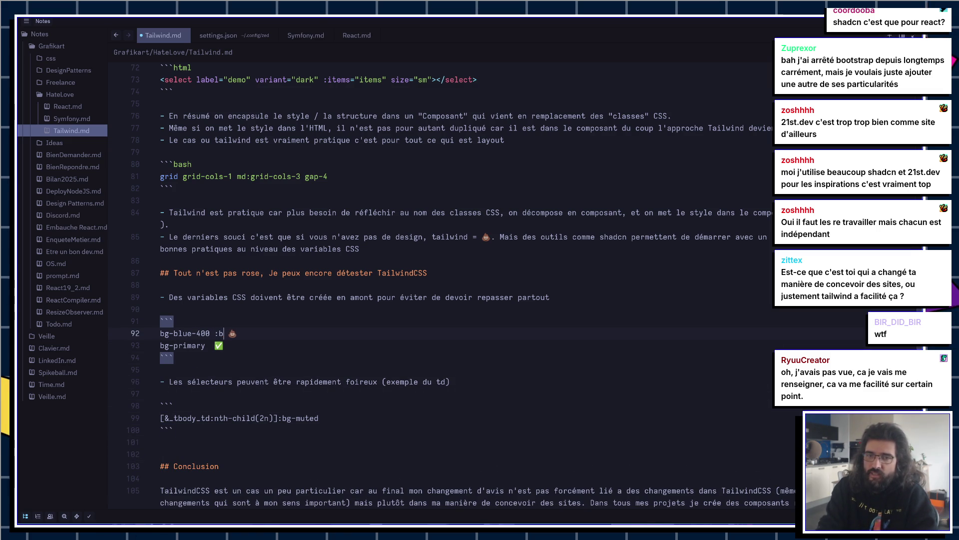
key(BackSpace)
key(BackSpace)
text(dark:bg-blue-400)
key(BackSpace)
key(BackSpace)
key(BackSpace)
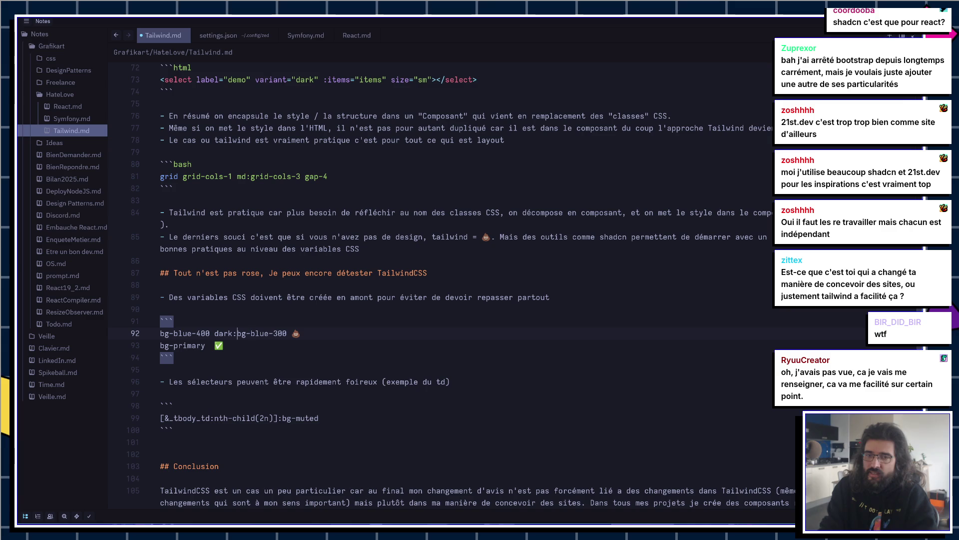
key(Delete)
text(6)
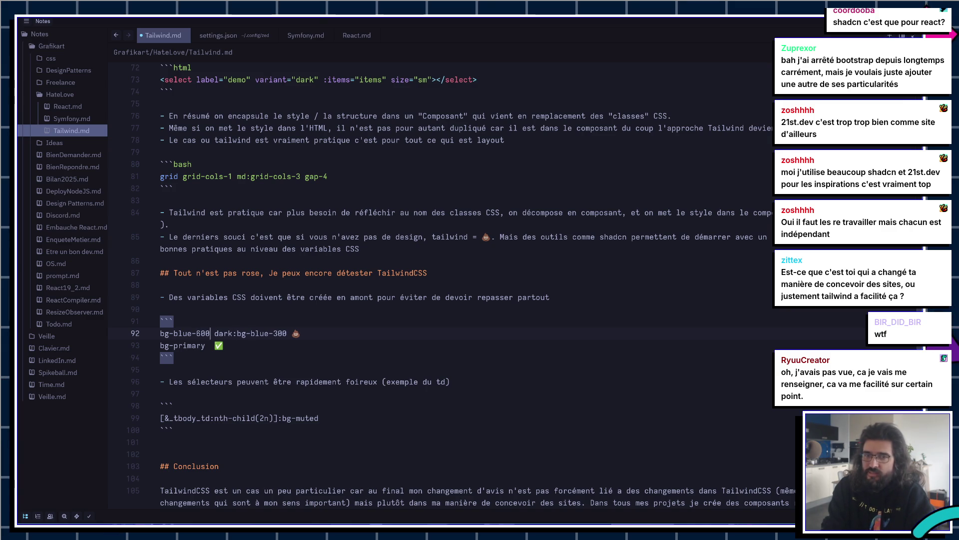
key(ctrl+s)
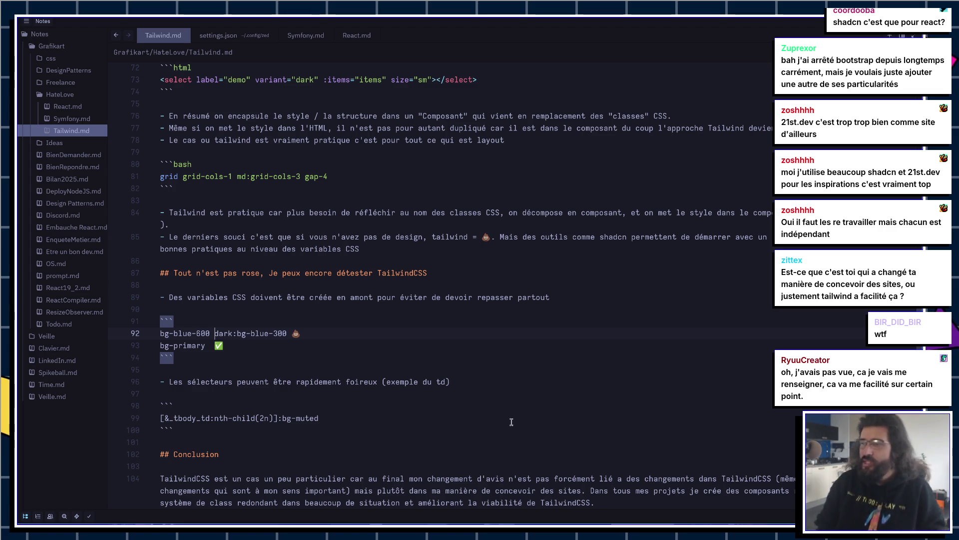
scroll(485, 351, up, 5)
scroll(485, 351, up, 9)
scroll(484, 350, up, 8)
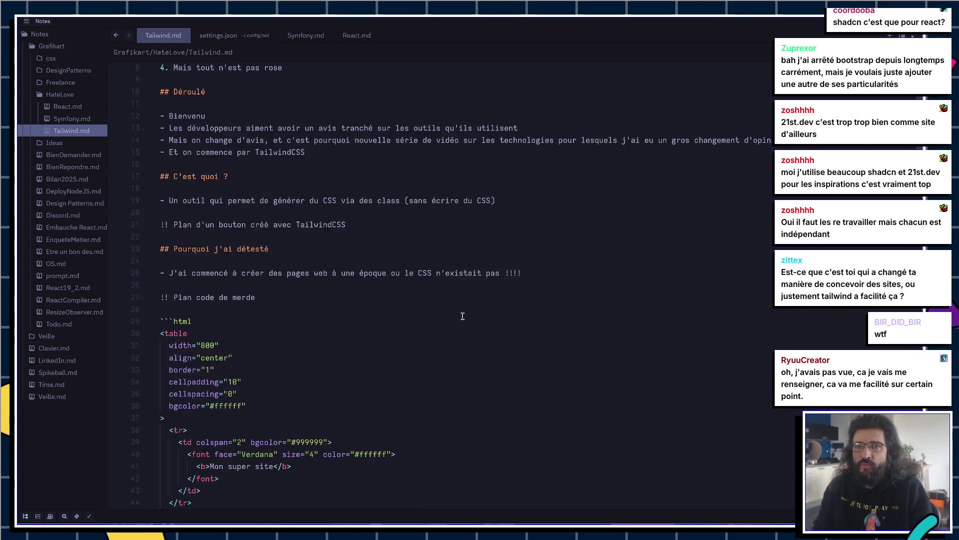
scroll(452, 315, up, 2)
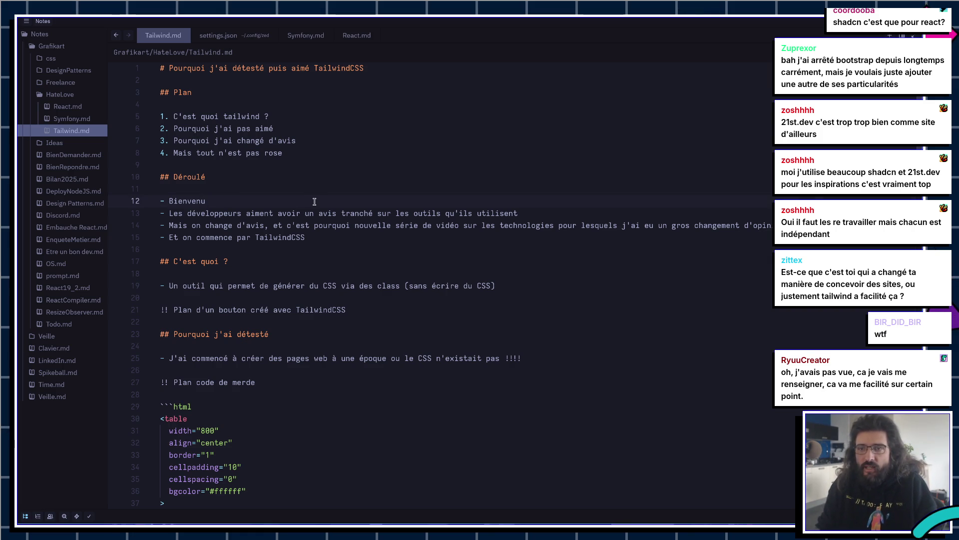
Step: Highlight the TailwindCSS intro line and '(sans écrire du CSS)', then switch to the Laravel docs in Chrome
drag(304, 237, 171, 241)
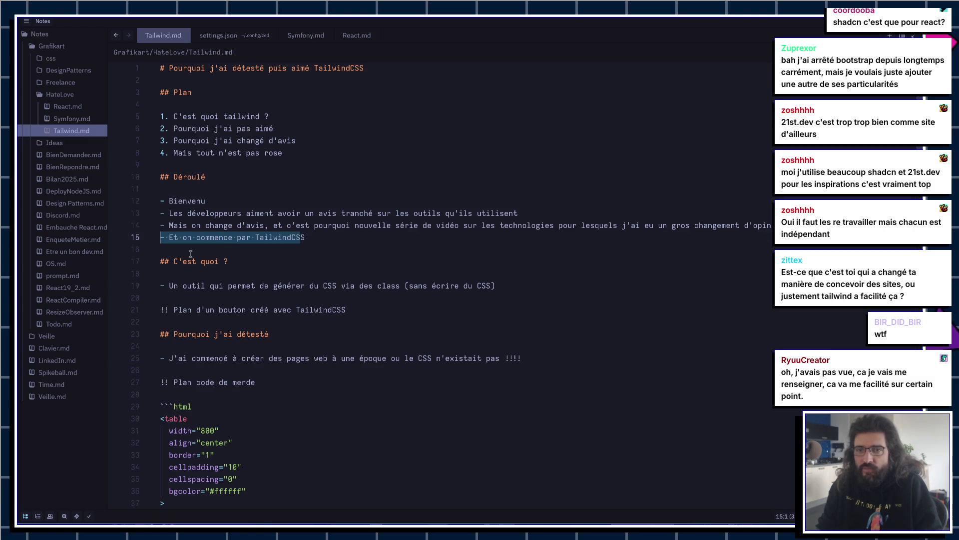
drag(497, 289, 398, 285)
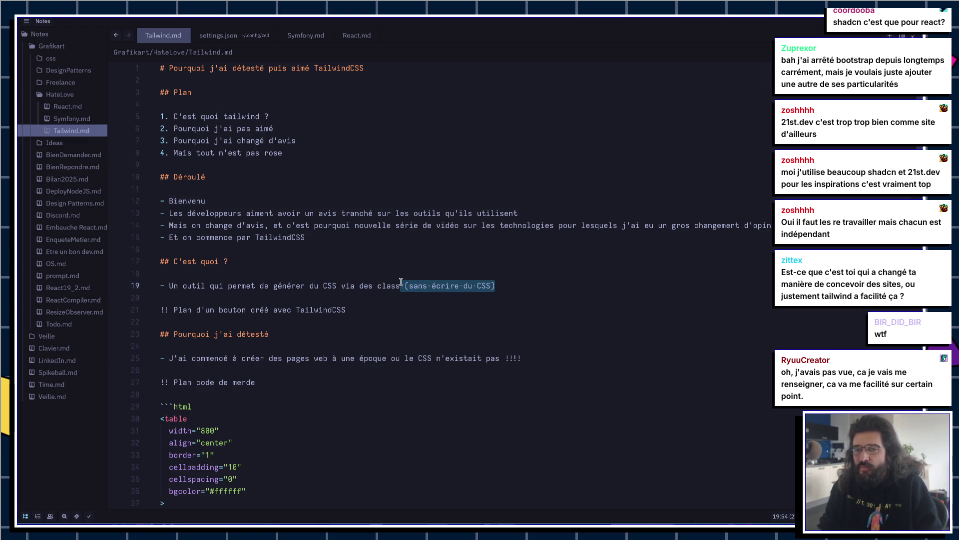
key(alt+Tab)
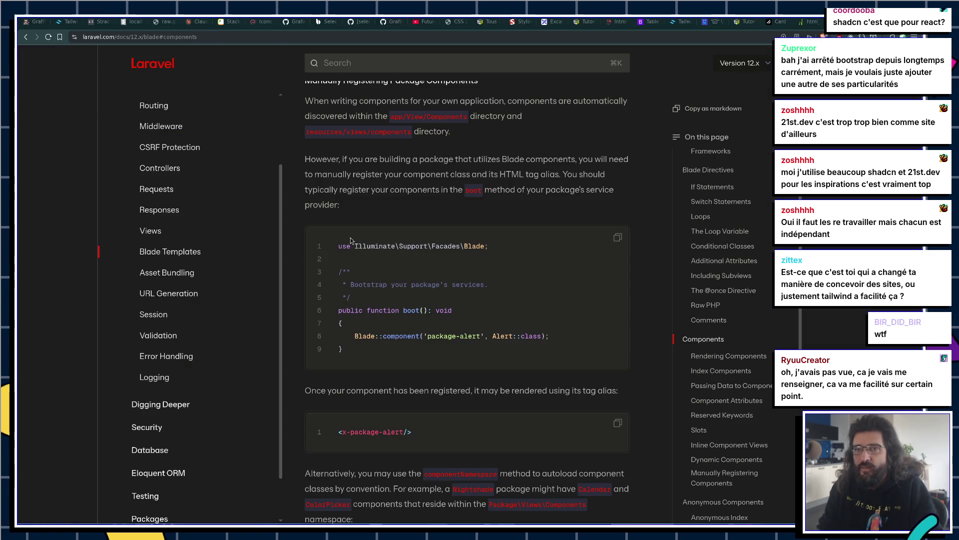
Step: Return from the Laravel docs in Chrome to the Tailwind.md notes in Zed
key(alt+Tab)
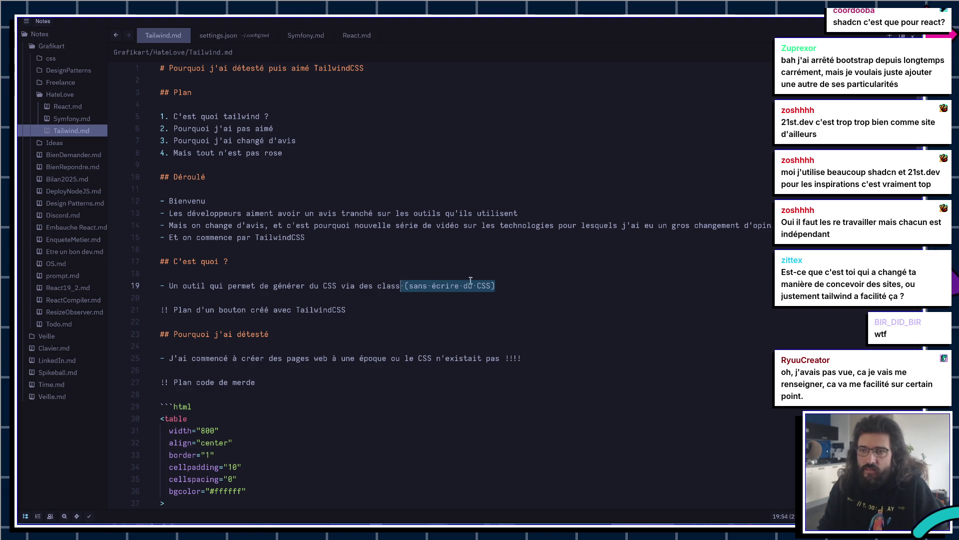
Step: Navigate Tailwind.md to the old HTML table example and place the cursor in the <td> line
key(Escape)
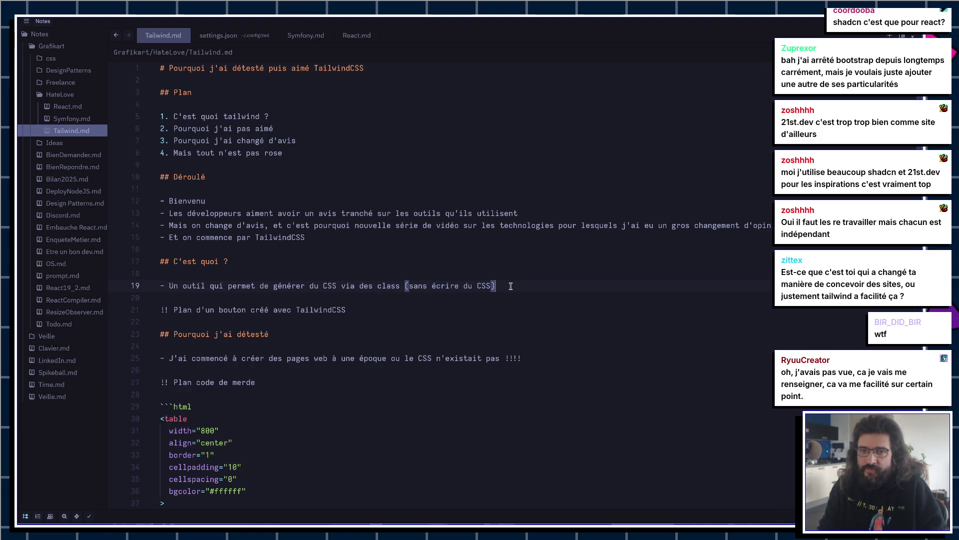
scroll(391, 291, down, 2)
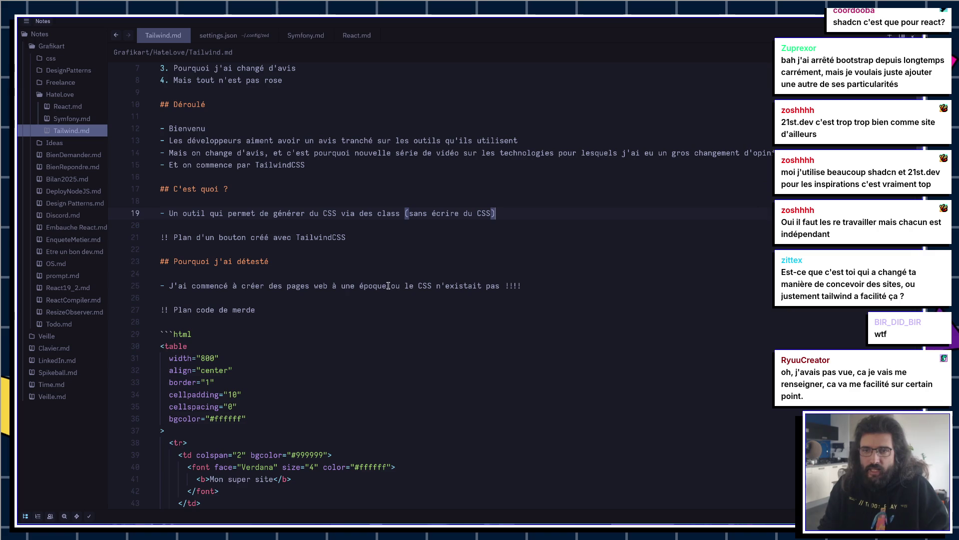
click(276, 260)
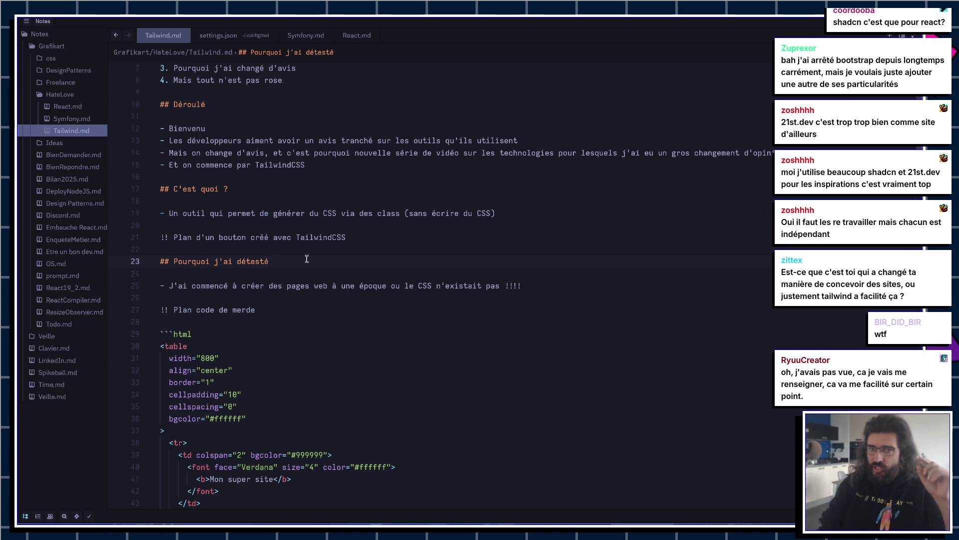
scroll(300, 225, down, 1)
scroll(322, 190, down, 2)
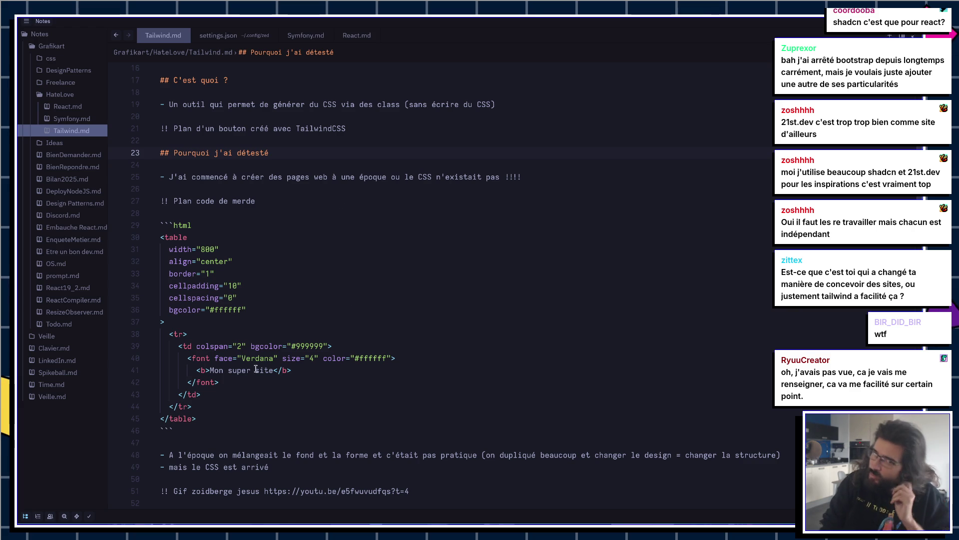
drag(219, 383, 130, 359)
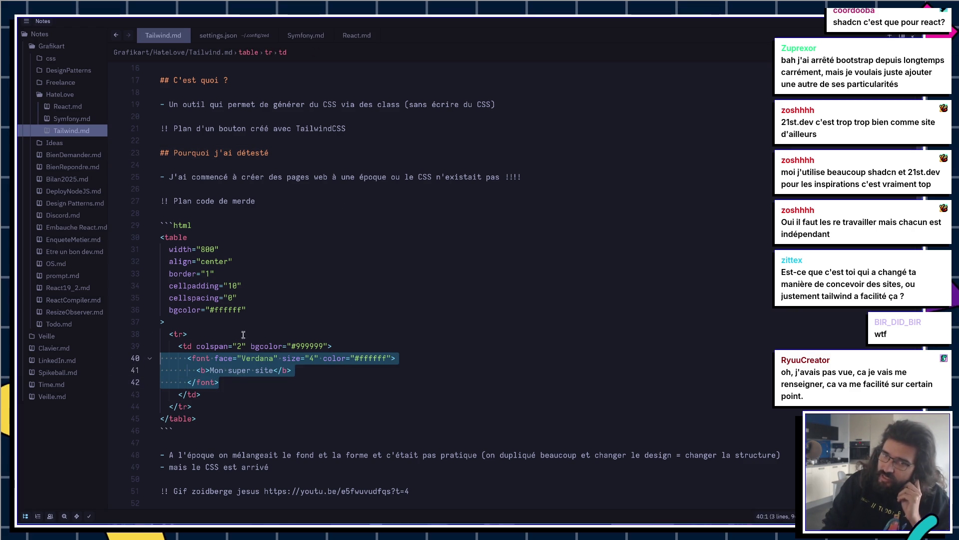
click(197, 347)
scroll(408, 370, down, 3)
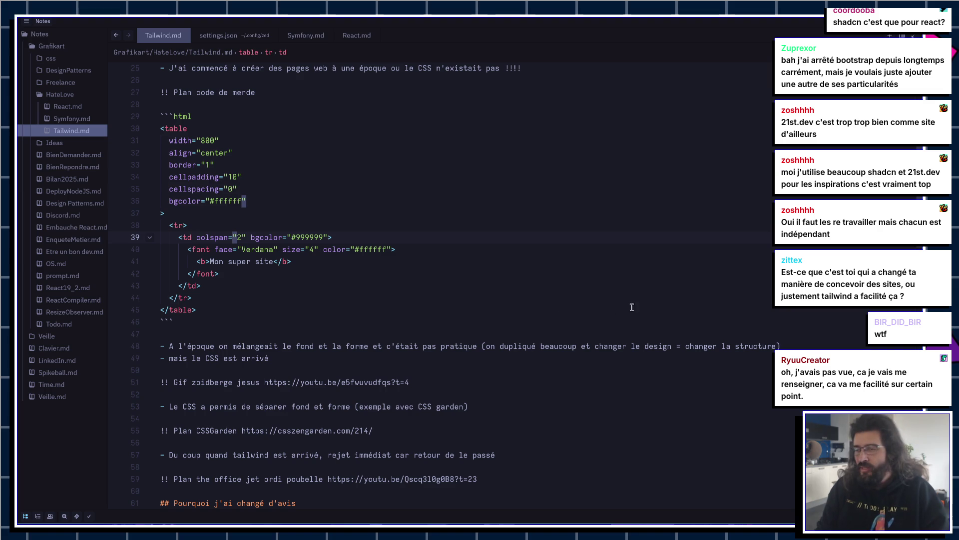
scroll(595, 232, down, 2)
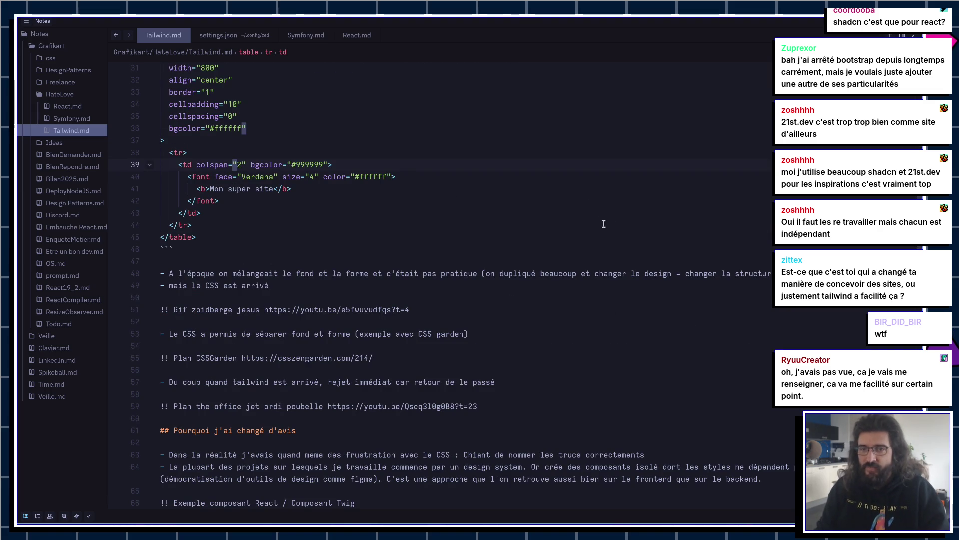
scroll(410, 212, down, 2)
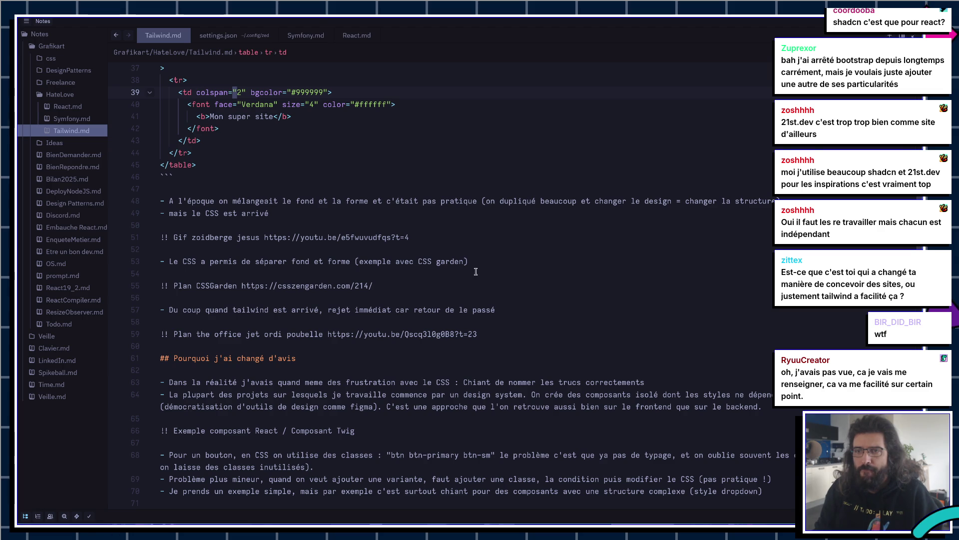
drag(367, 262, 471, 267)
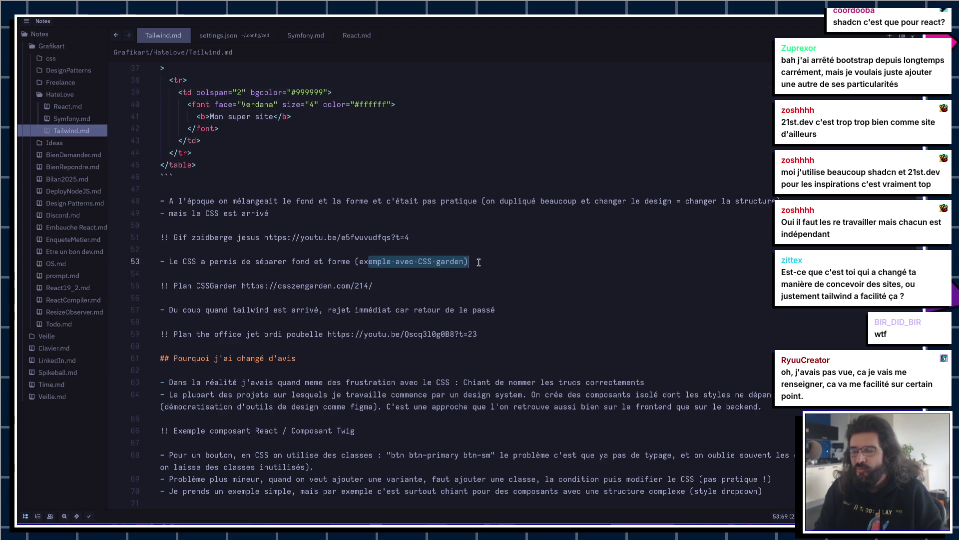
click(329, 287)
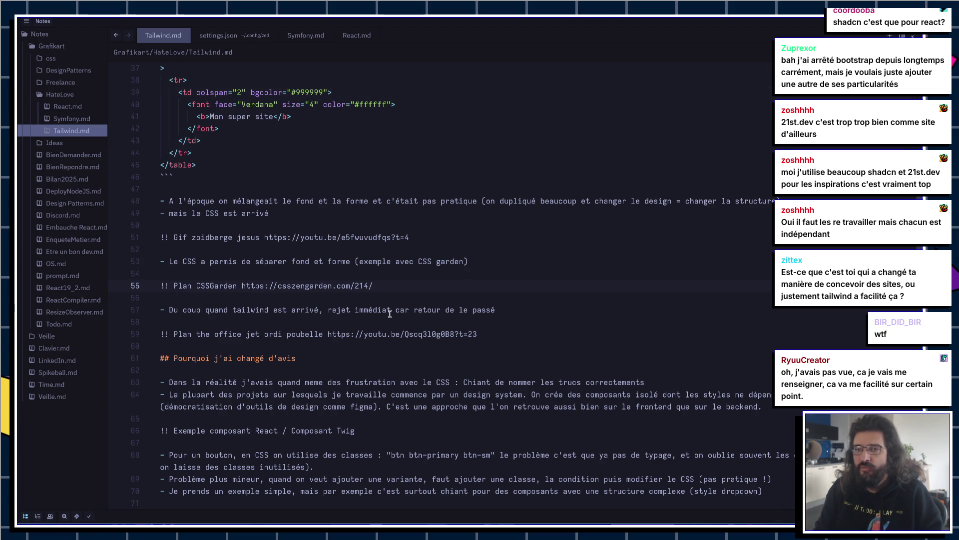
click(356, 310)
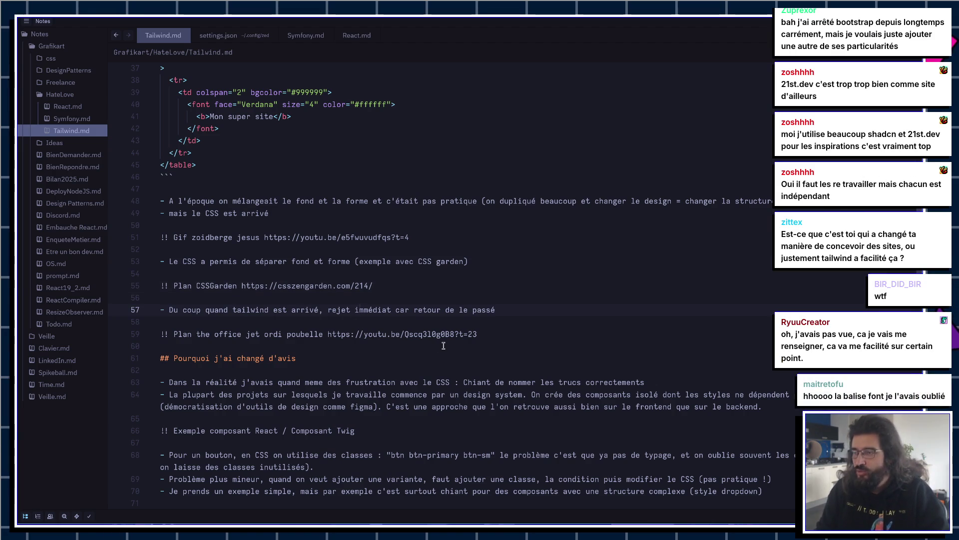
key(Up)
key(Up)
drag(498, 310, 326, 309)
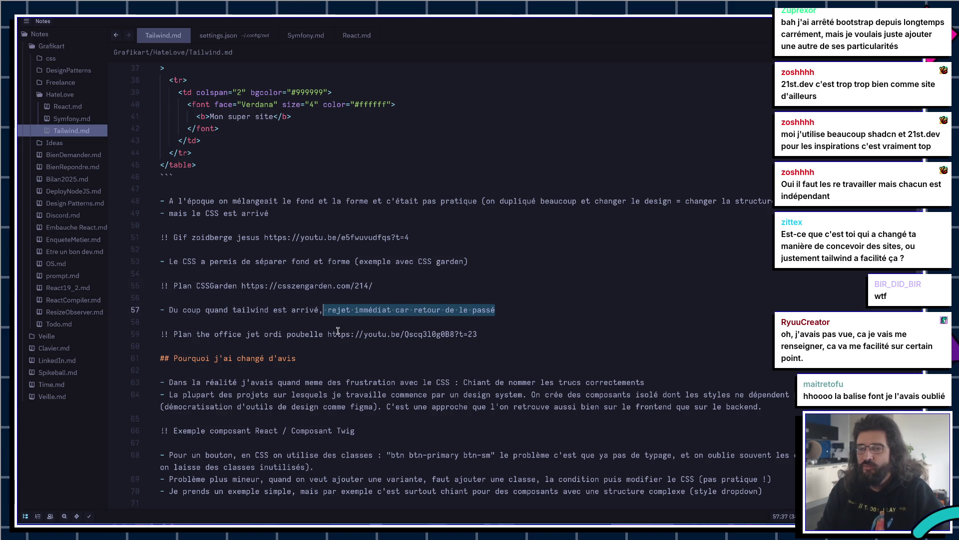
scroll(340, 326, up, 1)
scroll(341, 325, up, 1)
scroll(343, 331, down, 2)
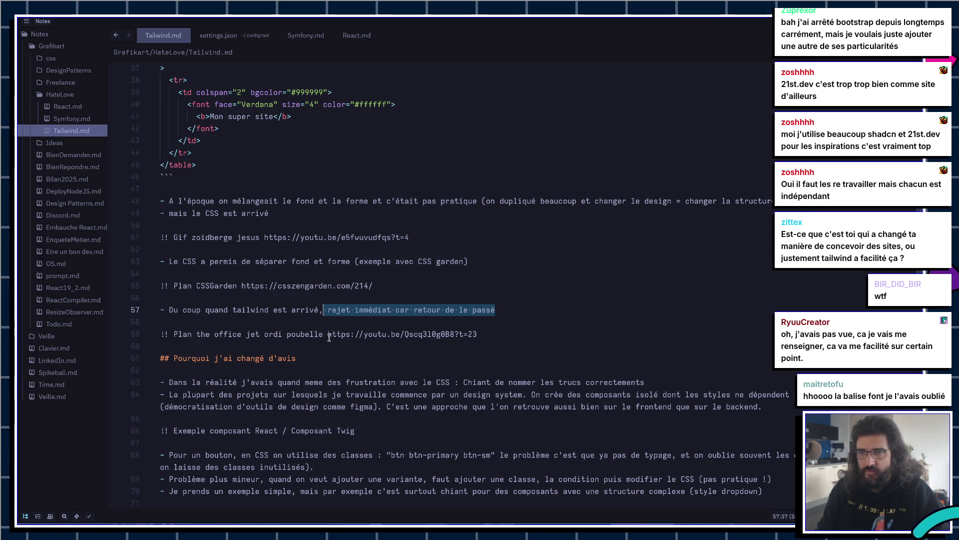
click(508, 309)
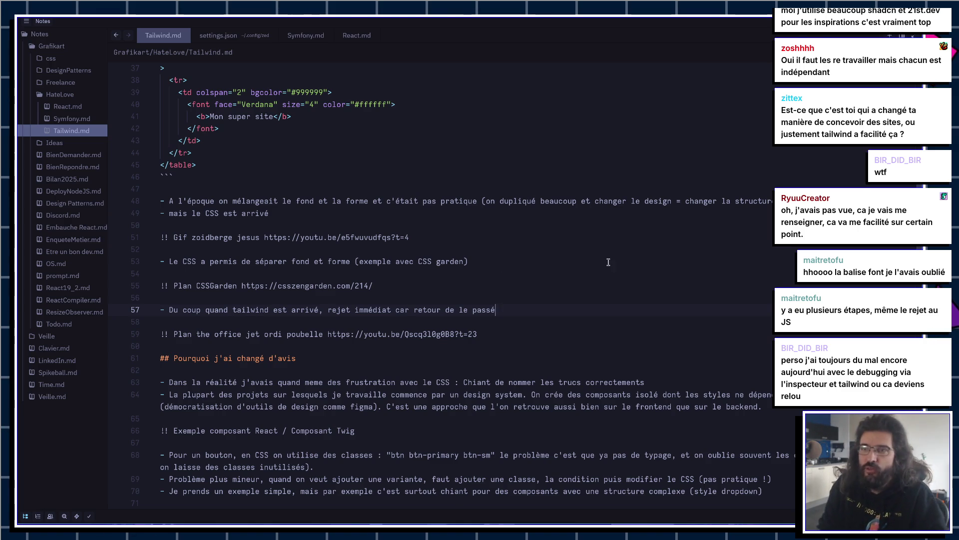
key(alt+Tab)
right_click(480, 206)
click(504, 356)
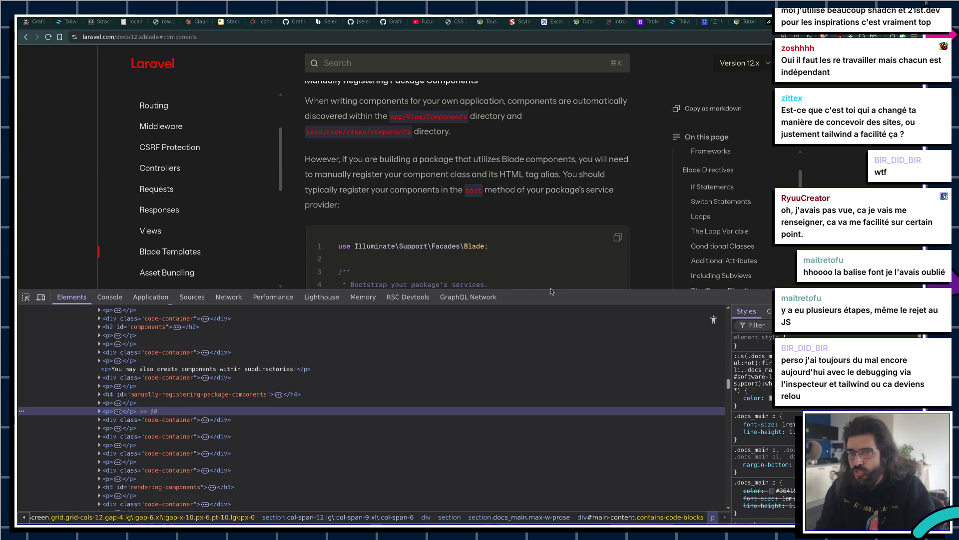
key(F12)
key(alt+Tab)
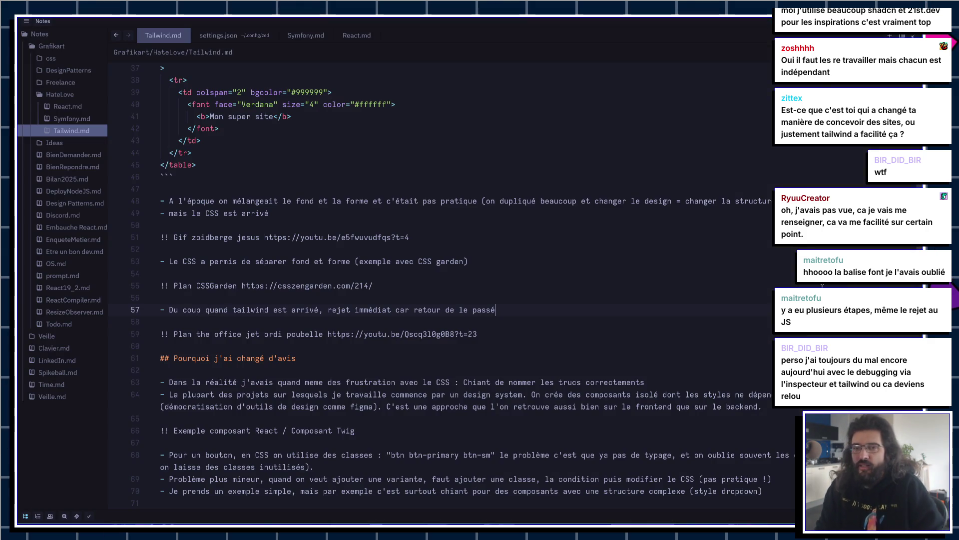
scroll(435, 261, down, 1)
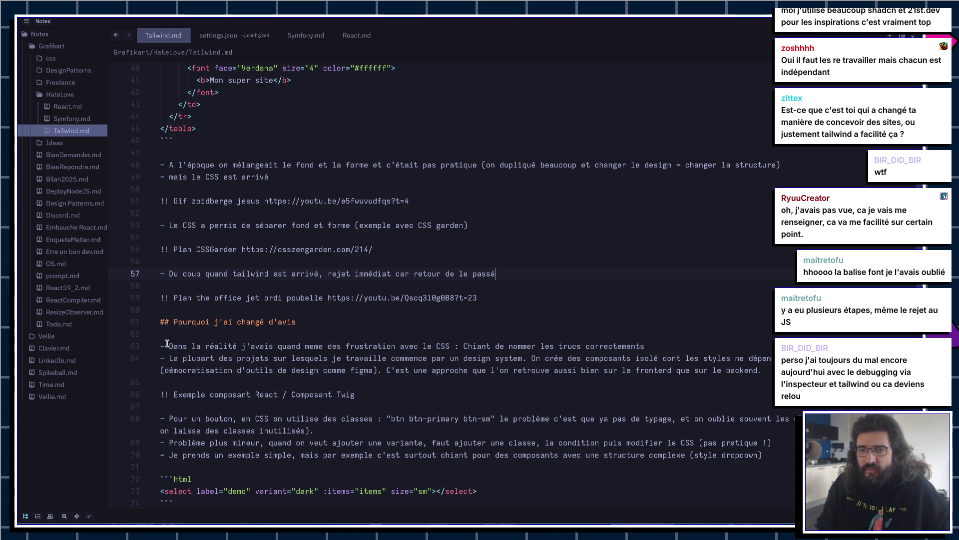
Step: Begin rewording line 63's opening as 'Le CSS', then undo the change
mouse_move(169, 346)
mouse_down()
mouse_move(454, 358)
mouse_move(451, 346)
mouse_up()
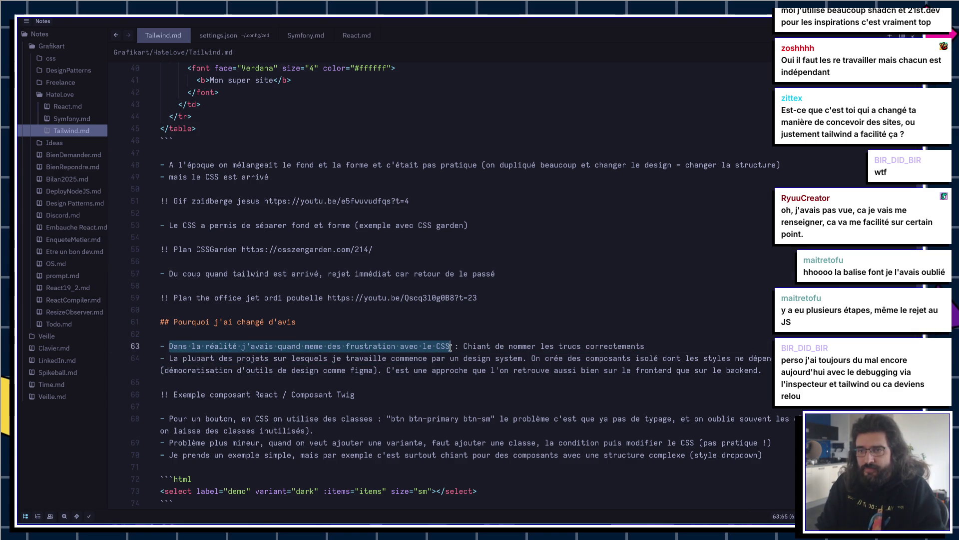
text(Le C)
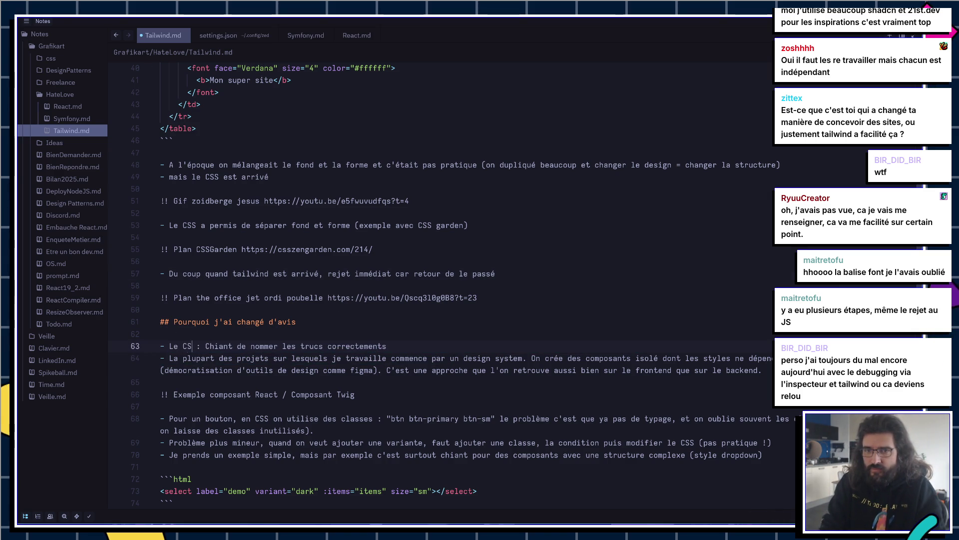
text(SS a)
key(BackSpace)
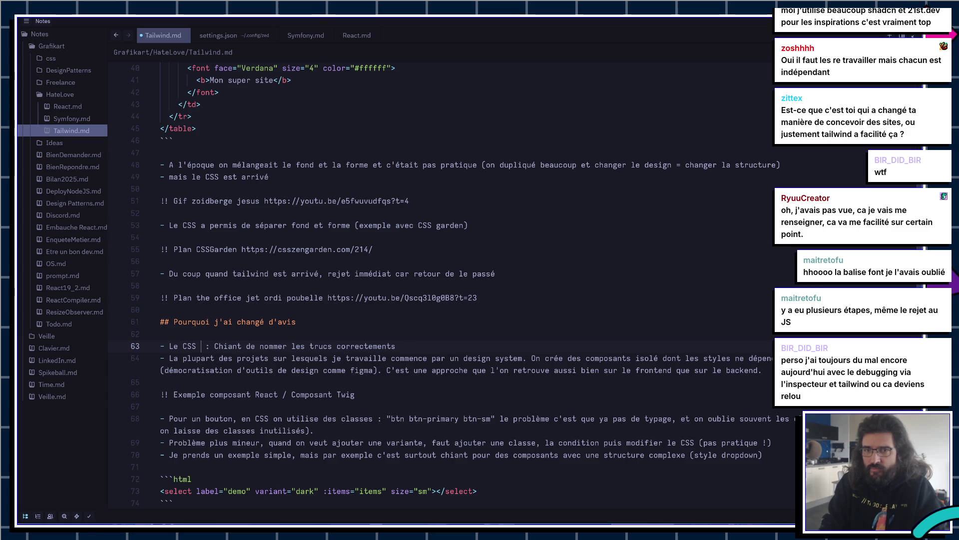
key(ctrl+z)
key(ctrl+z)
key(ctrl+z)
key(ctrl+z)
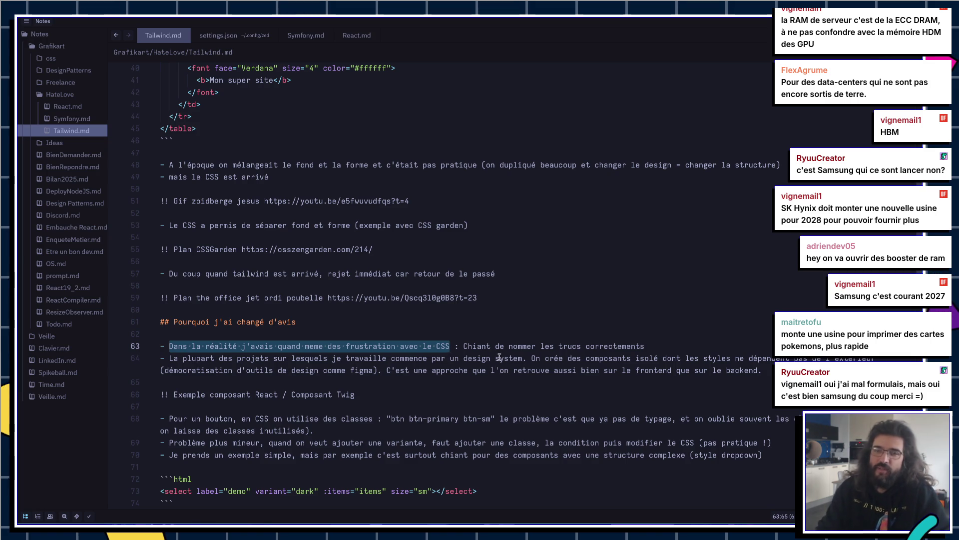
scroll(483, 362, down, 3)
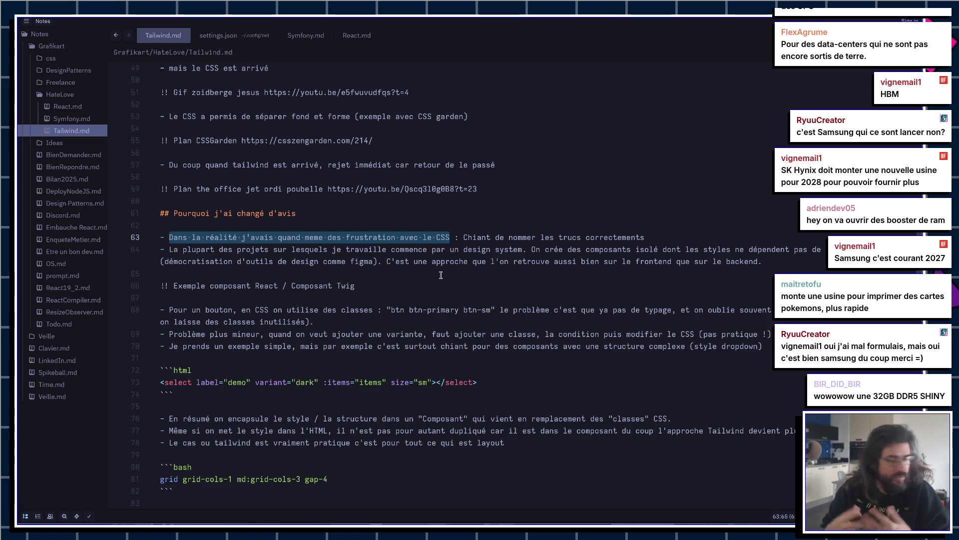
Step: Place the cursor at the end of the CSS naming frustration bullet on line 63
click(690, 237)
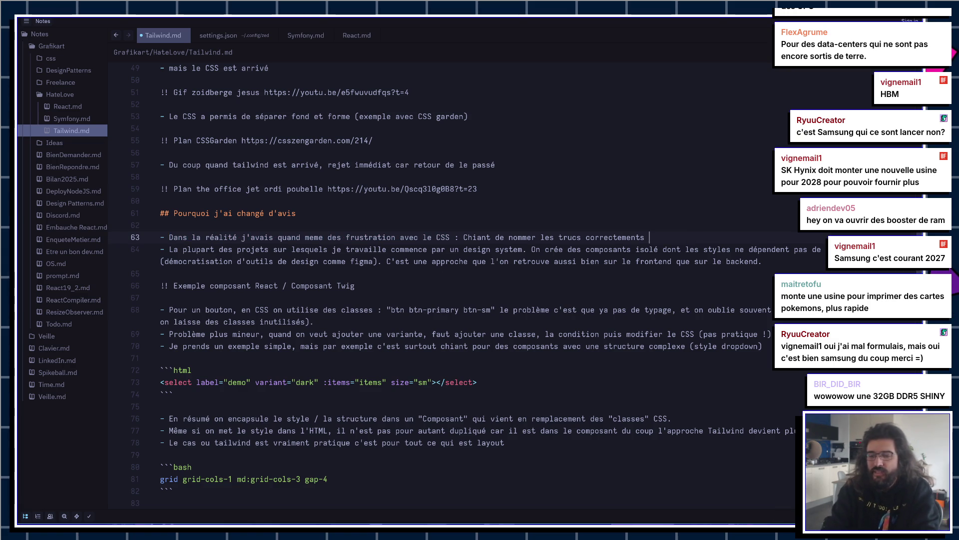
text(=> très di)
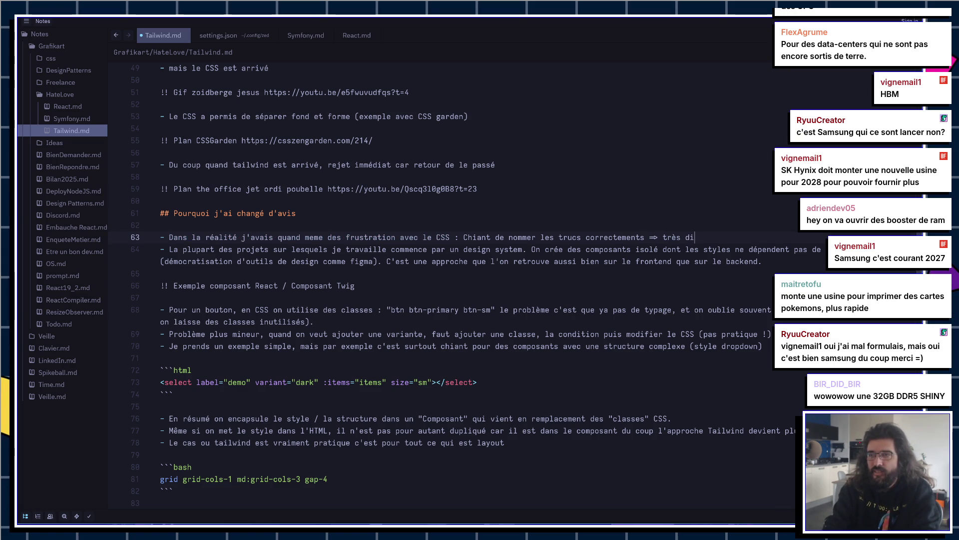
text(fficile)
text( de mainte)
text(ir le CSS ou)
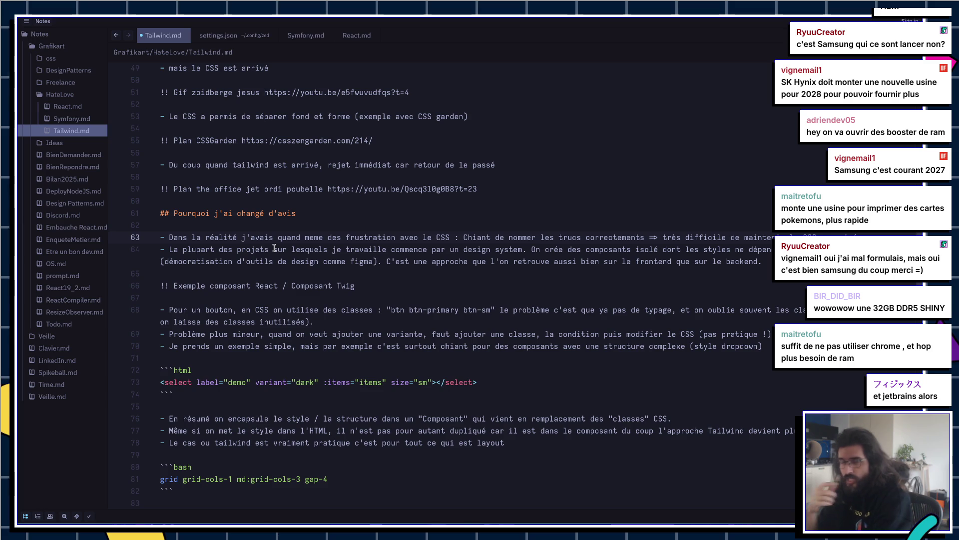
drag(159, 237, 498, 443)
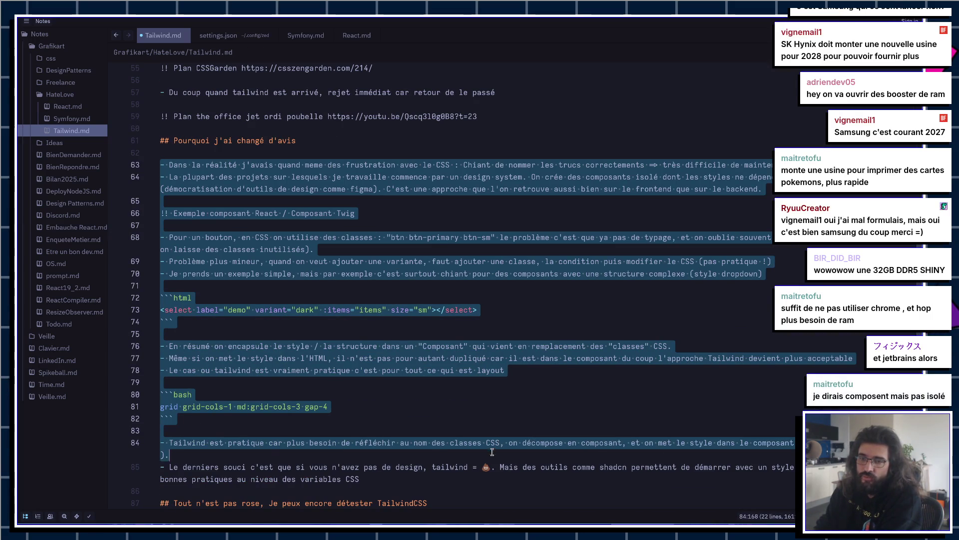
drag(498, 443, 482, 473)
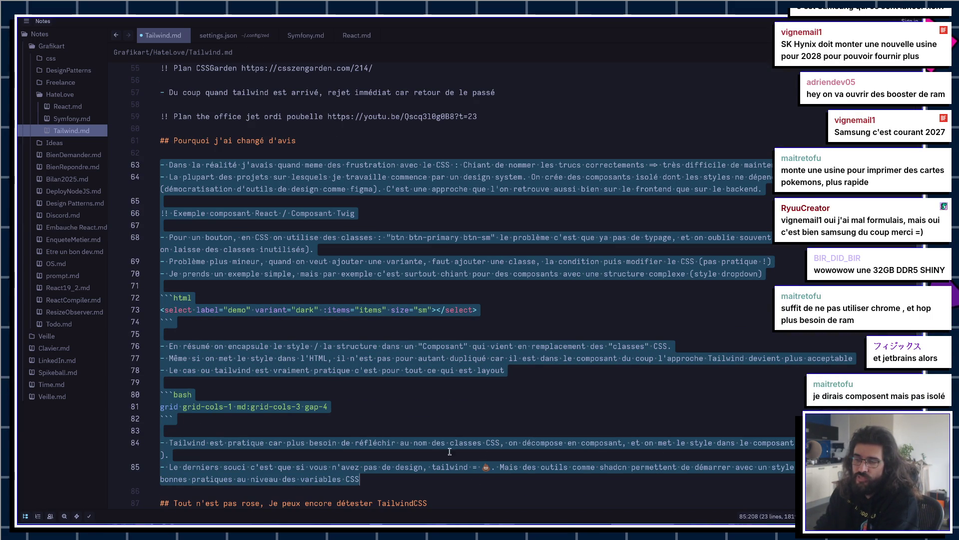
scroll(329, 177, up, 1)
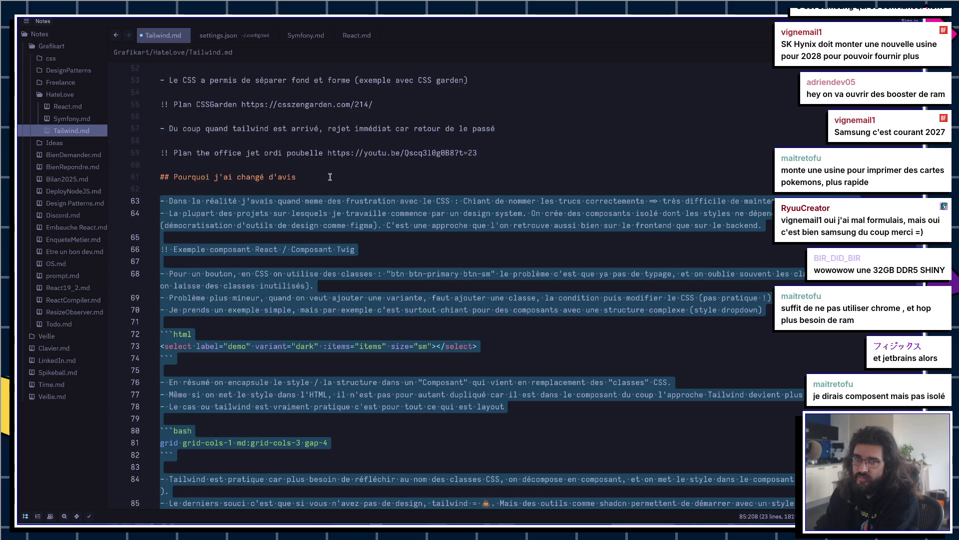
click(332, 214)
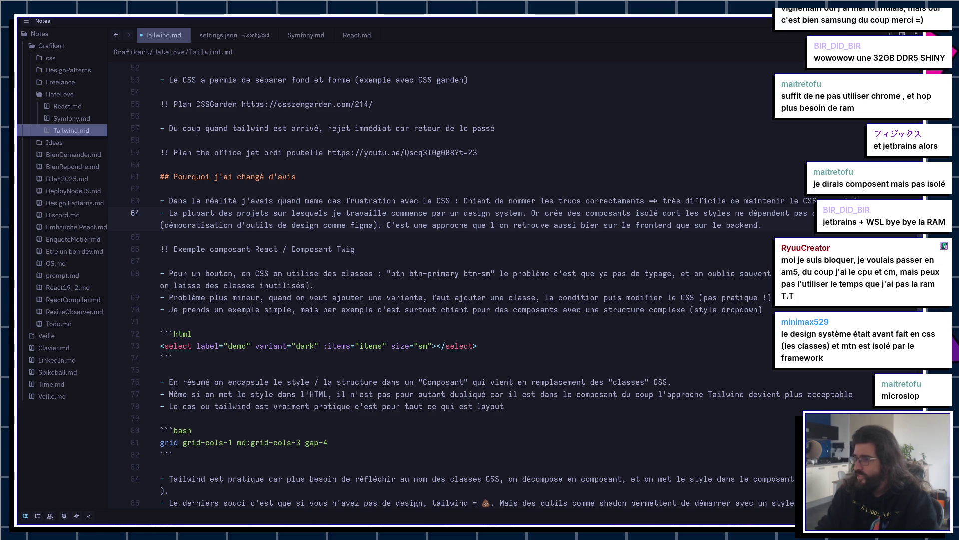
key(alt+Tab)
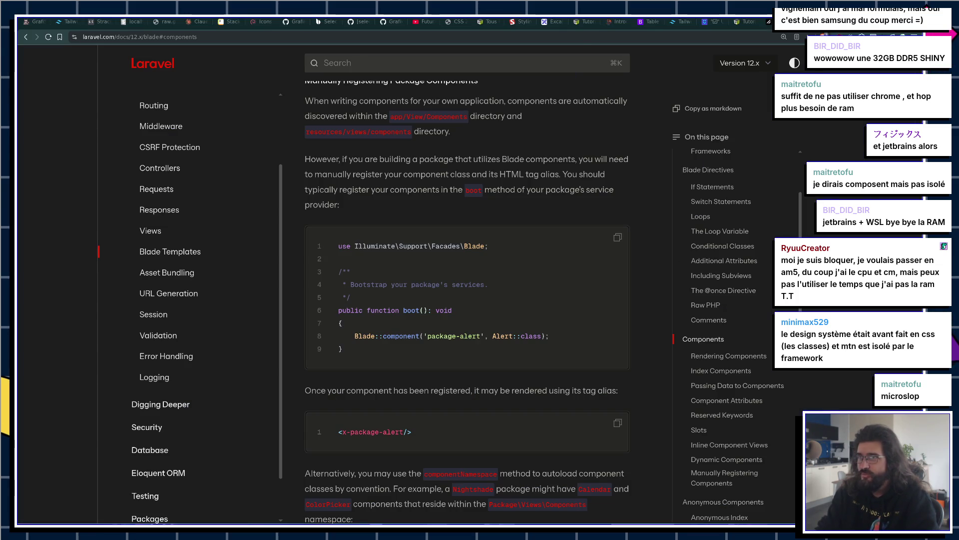
Step: View the window-search.png tab in Brave, hop to the notes, and come back to the browser
key(ctrl+Tab)
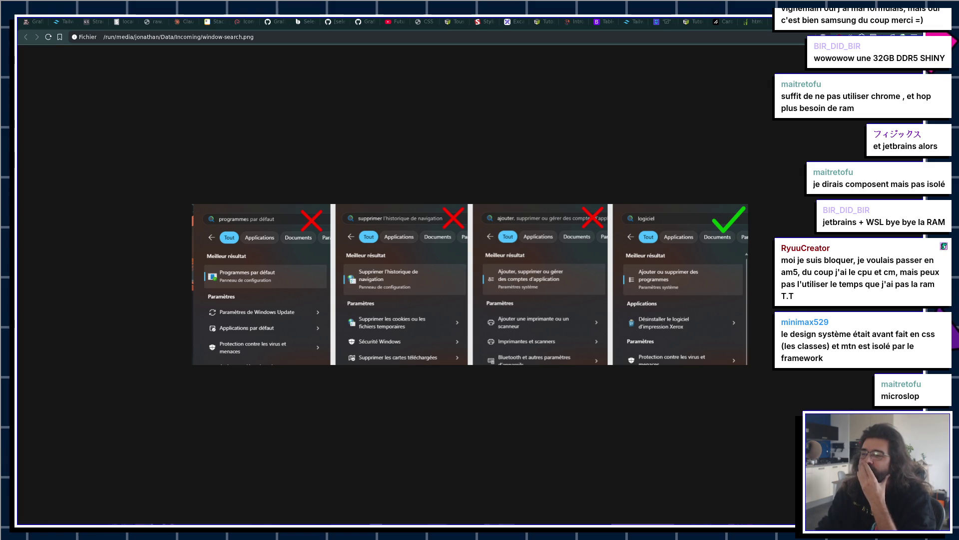
ctrl+scroll(513, 293, up, 1)
ctrl+scroll(512, 293, up, 3)
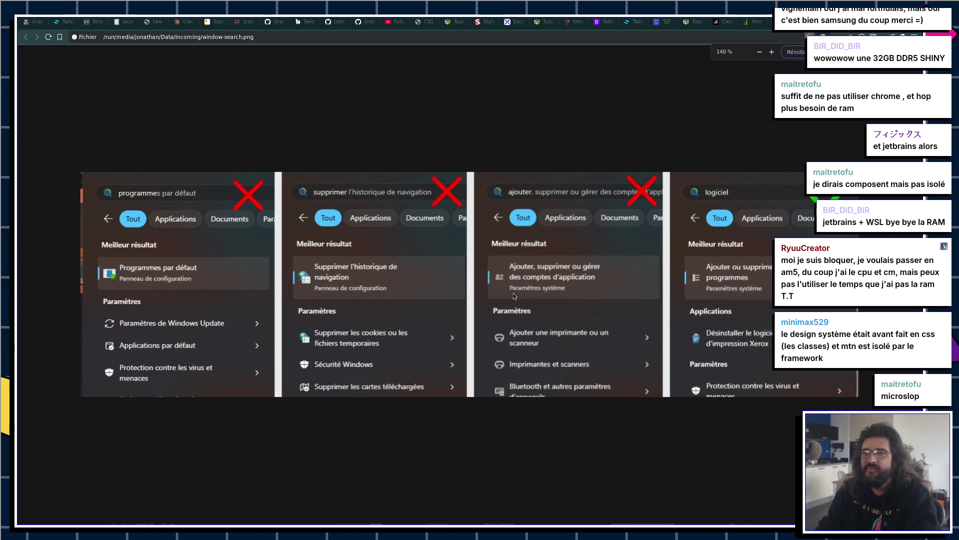
scroll(514, 293, up, 1)
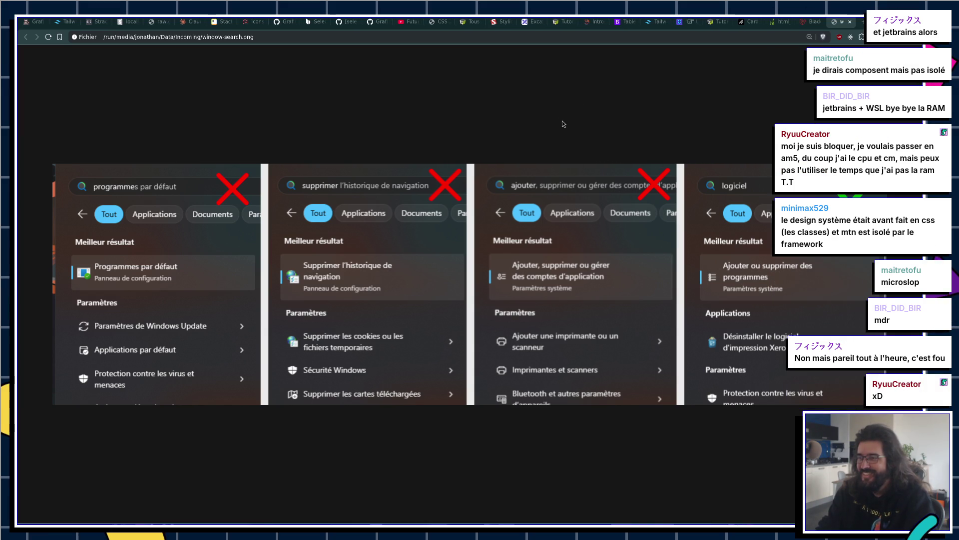
key(alt+Tab)
key(alt+Tab)
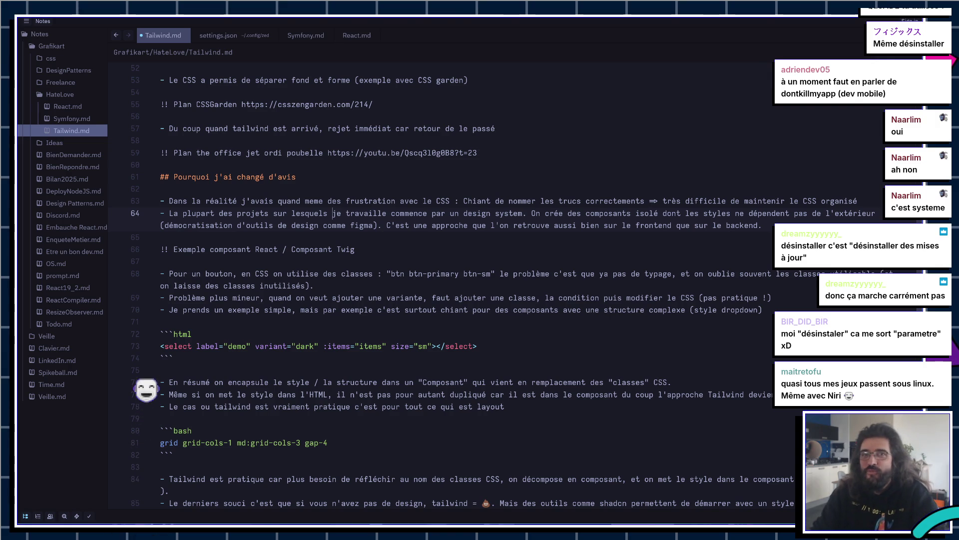
key(alt+Tab)
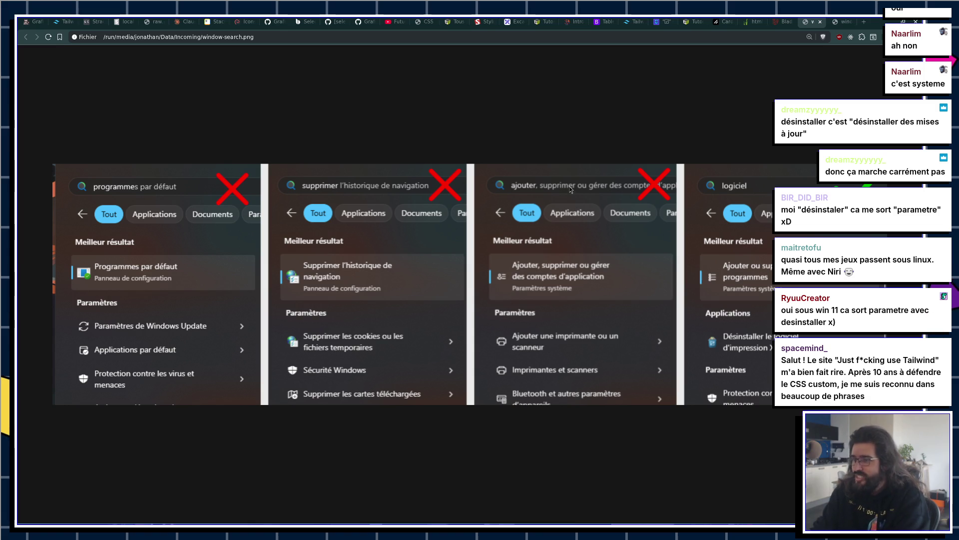
Step: Close the Windows search screenshot tab, returning to the Laravel Blade docs
key(ctrl+w)
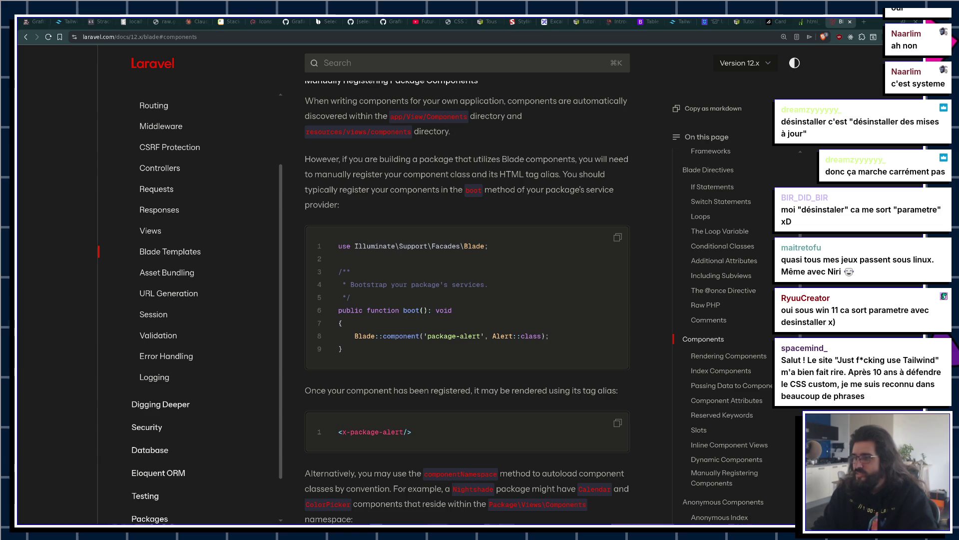
Step: Search for and open the Just Fucking Use Tailwind site in a new tab
key(ctrl+t)
text(just f*cking use Tailwind)
key(Return)
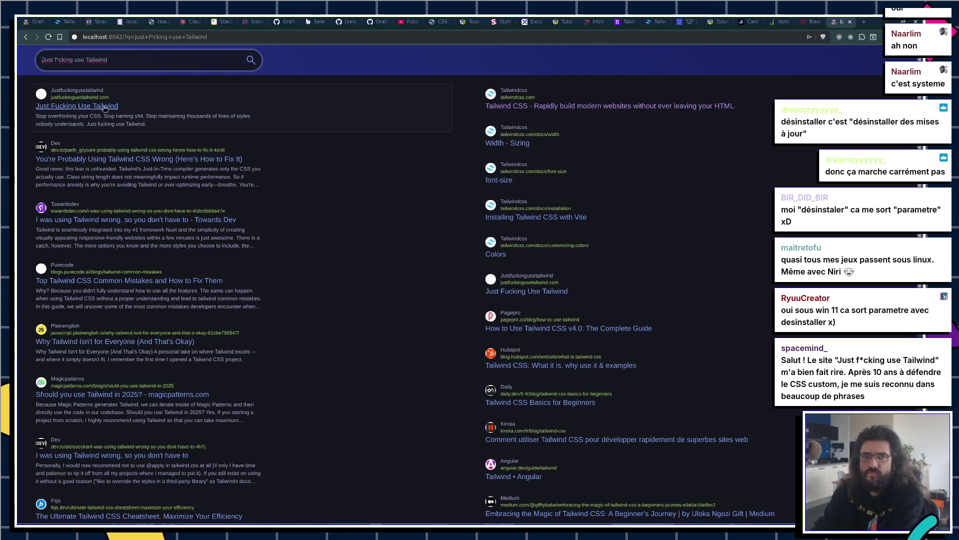
click(116, 118)
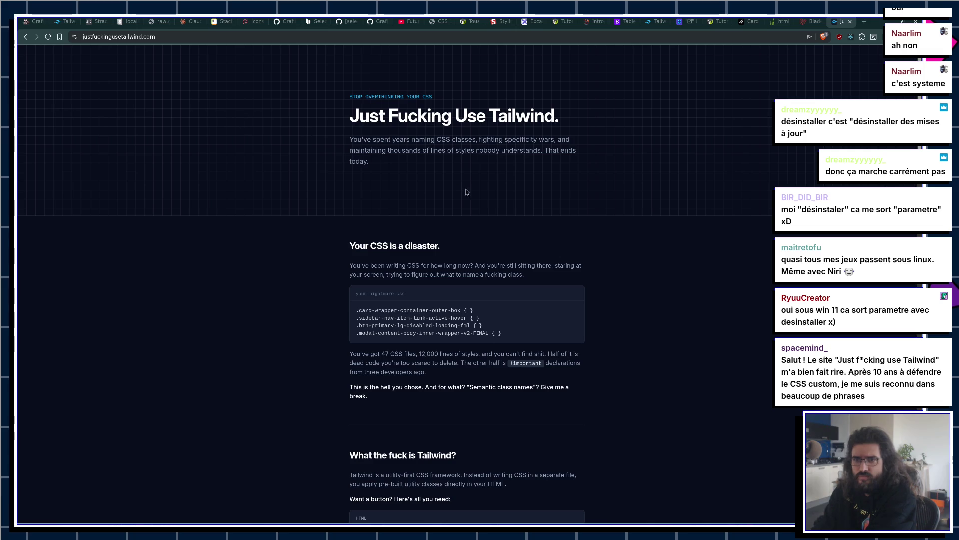
scroll(488, 308, down, 3)
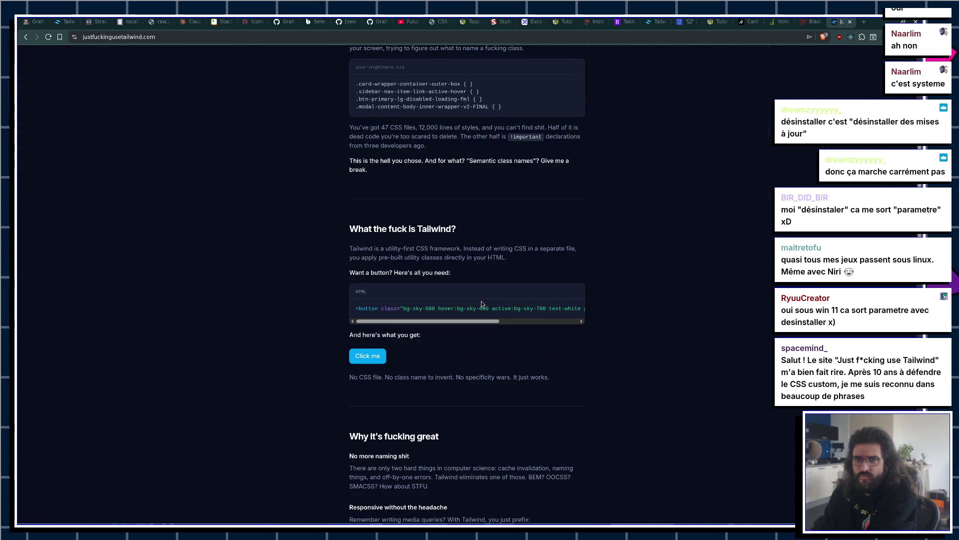
scroll(501, 287, down, 4)
scroll(498, 273, down, 2)
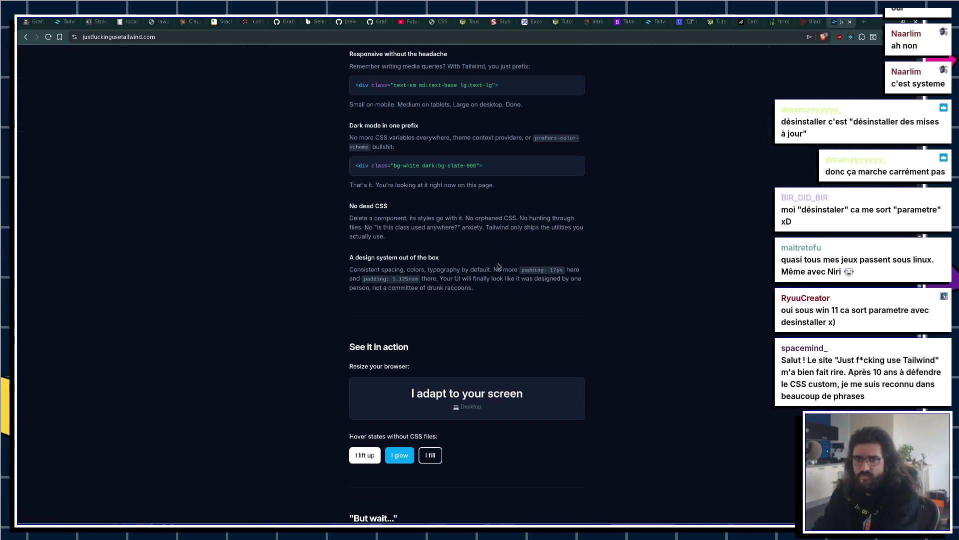
scroll(500, 262, down, 1)
scroll(496, 252, down, 3)
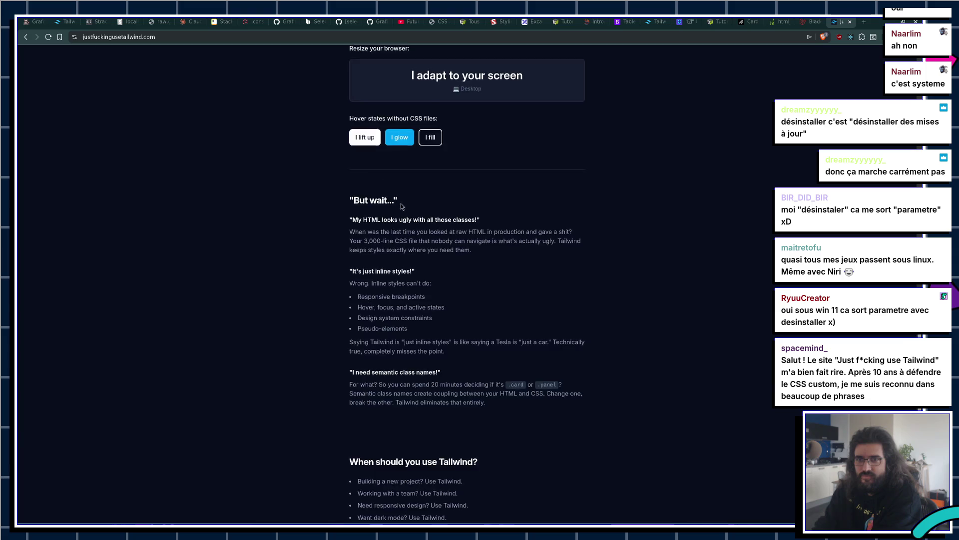
scroll(404, 213, down, 2)
scroll(404, 213, down, 1)
scroll(402, 210, up, 1)
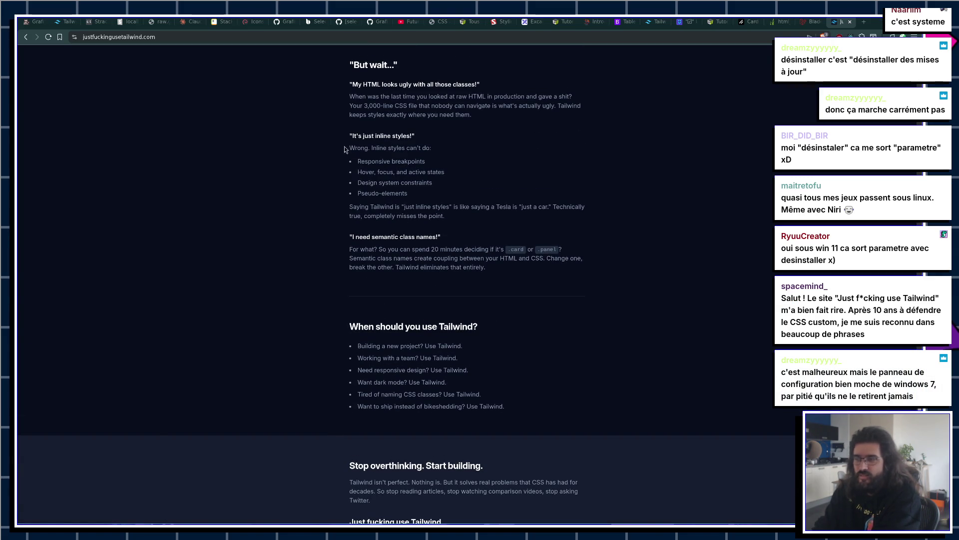
Step: Close the Tailwind site tab and then the Laravel Blade docs tab
key(ctrl+w)
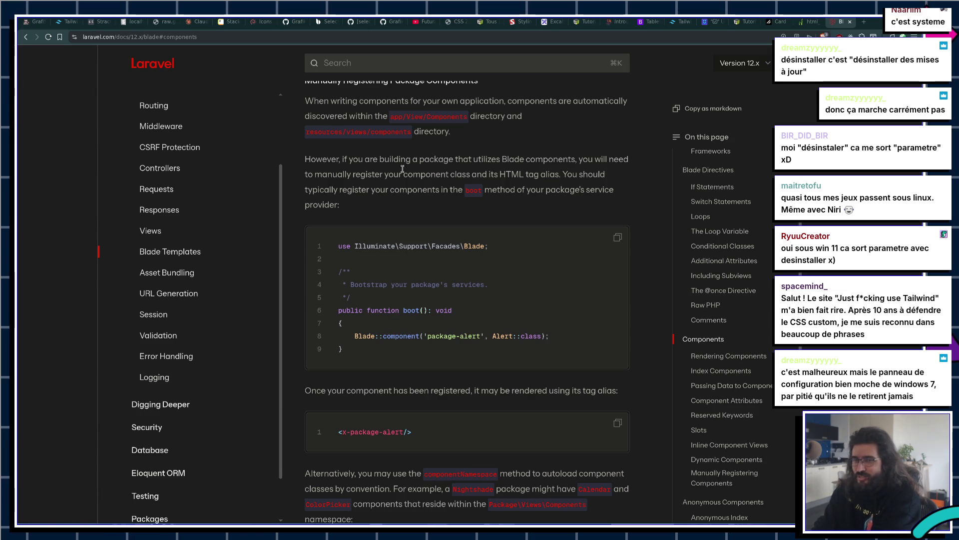
key(ctrl+w)
key(ctrl+w)
key(ctrl+w)
key(ctrl+w)
key(ctrl+w)
key(ctrl+w)
key(ctrl+w)
key(ctrl+w)
Step: Close the leftover browser tabs, then insert an empty line above the design-system bullet in Tailwind.md
key(ctrl+w)
key(ctrl+w)
key(ctrl+w)
key(ctrl+w)
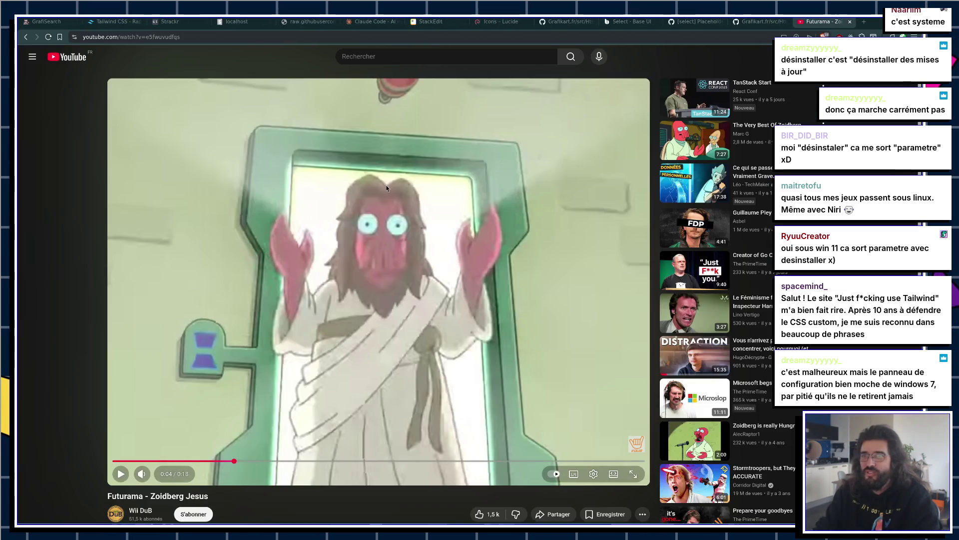
key(ctrl+w)
key(ctrl+w)
key(ctrl+w)
key(ctrl+w)
key(ctrl+w)
key(ctrl+w)
key(ctrl+w)
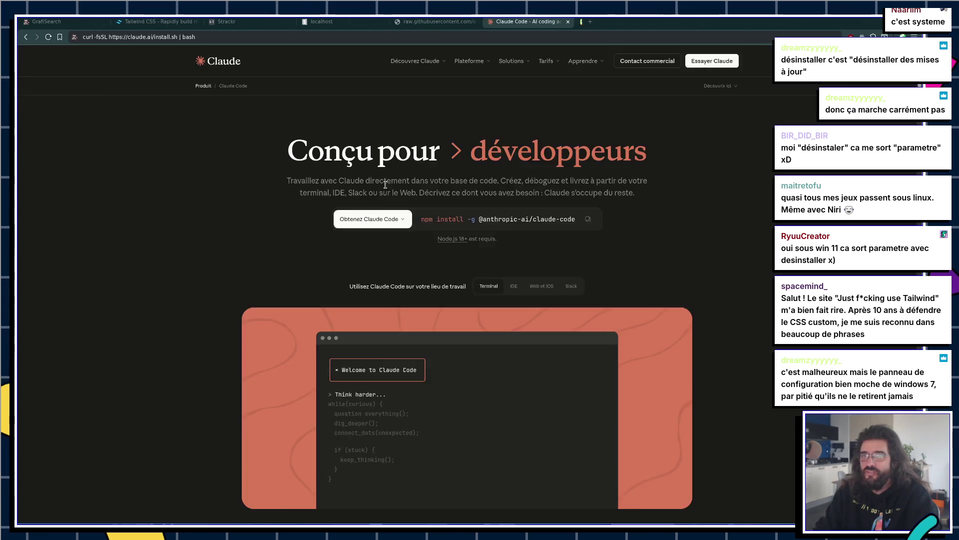
key(ctrl+w)
key(ctrl+w)
key(ctrl+w)
key(ctrl+w)
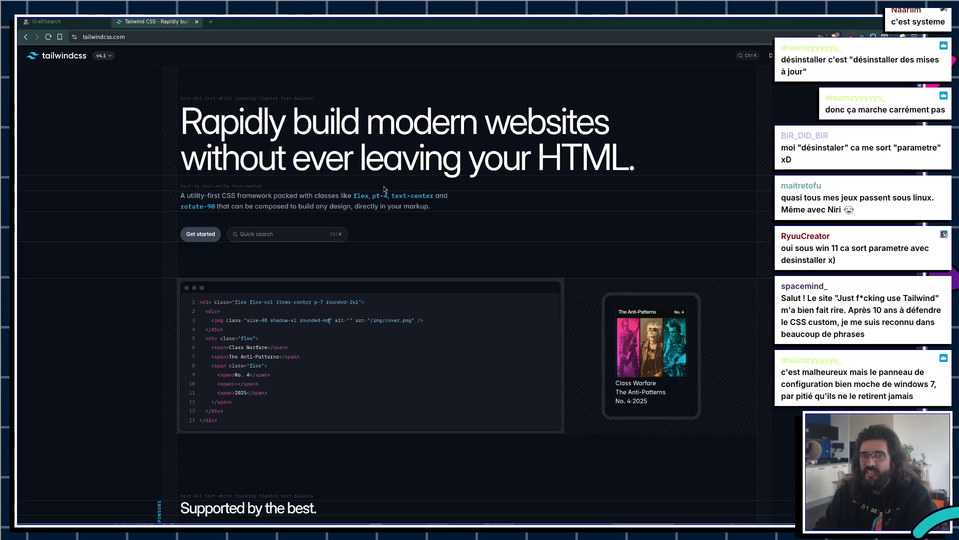
key(ctrl+w)
key(ctrl+w)
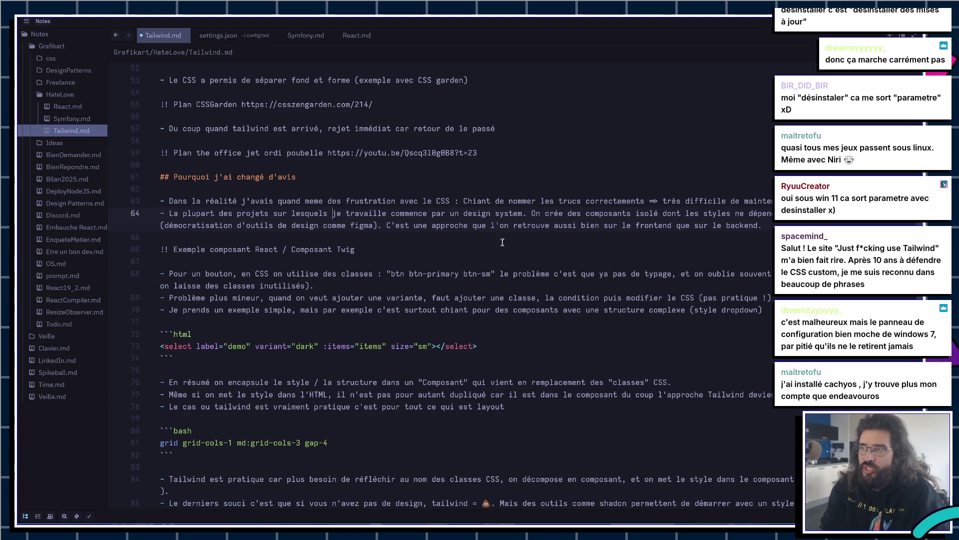
key(ctrl+shift+Return)
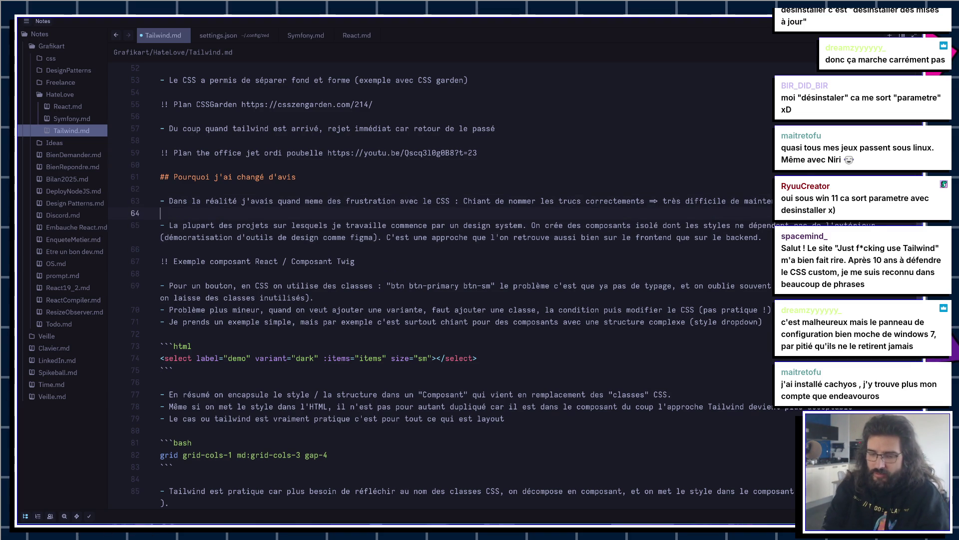
text(-J'a)
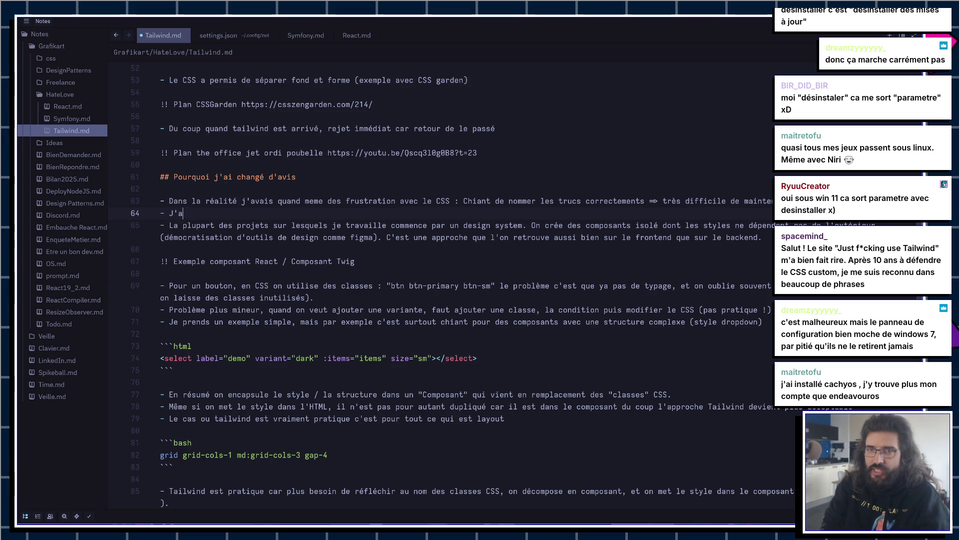
text(a)
text(men)
text(e)
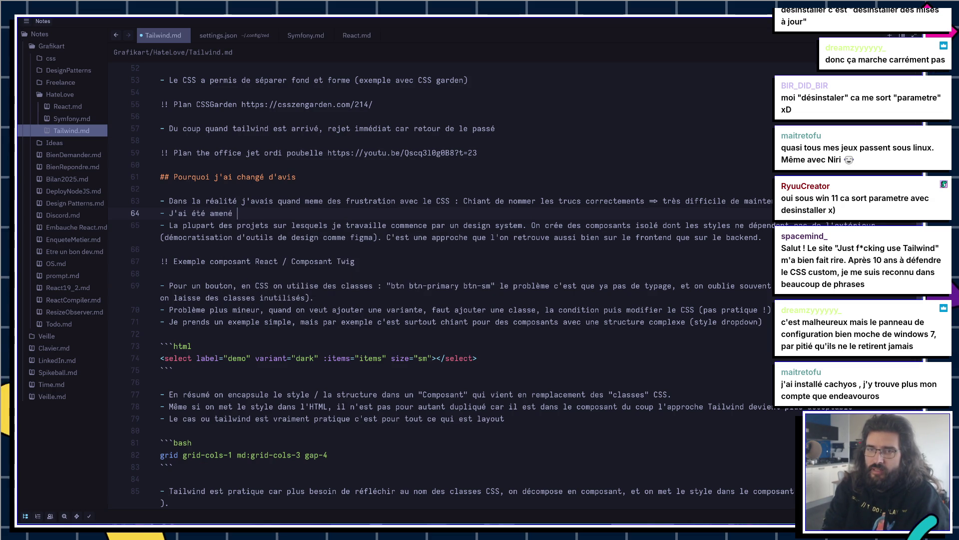
text(à utiliser )
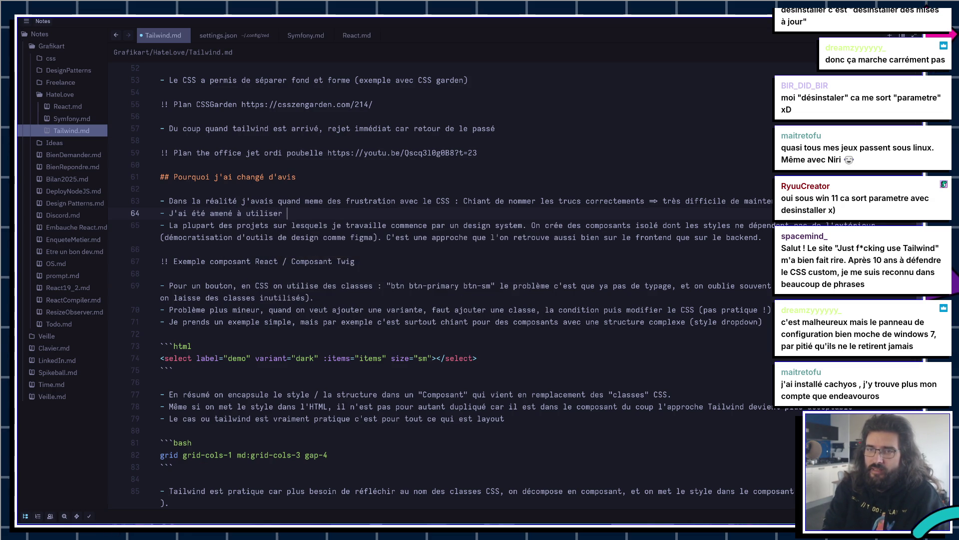
text(tailwindCSS pour )
text(projets clients)
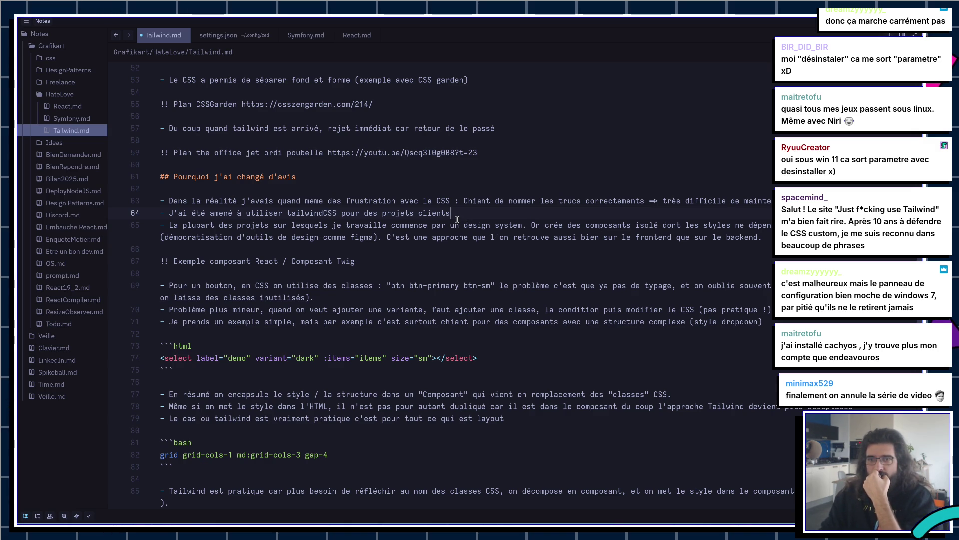
click(447, 296)
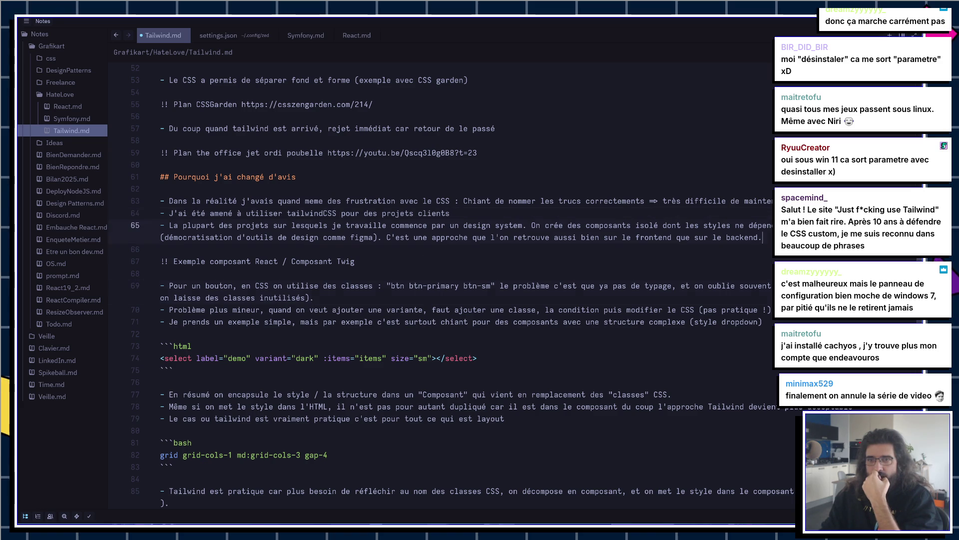
drag(763, 237, 125, 230)
key(BackSpace)
key(BackSpace)
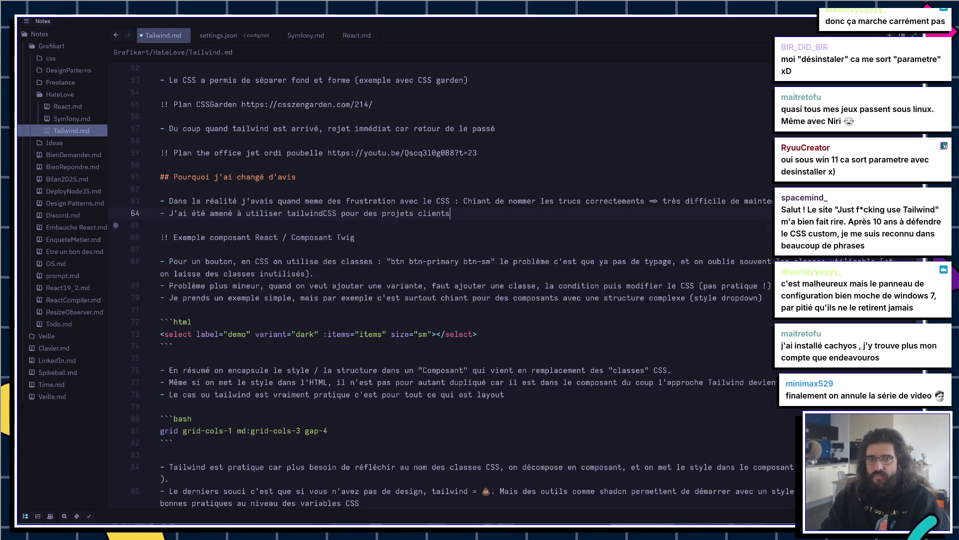
click(320, 274)
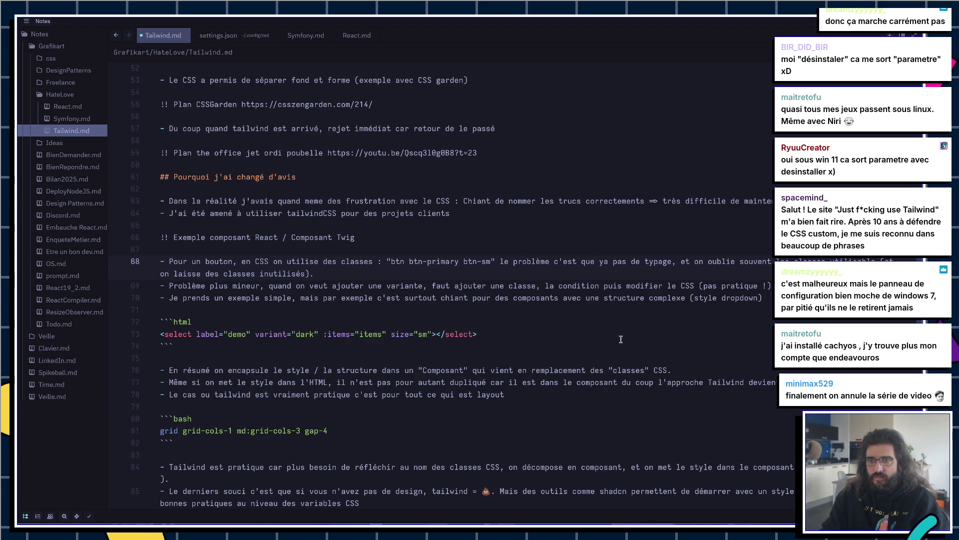
key(Down)
key(Down)
key(Down)
key(Return)
key(Return)
key(Up)
text(- La plupart des projets sur lesquels je travaille commence par un design system. On crée des composants isolé dont les styles ne dépendent pas de l'extérieur (démocratisation d'outils de design comme figma). C'est une approche que l'on retrouve aussi bien sur le frontend que sur le backend.)
key(ctrl+s)
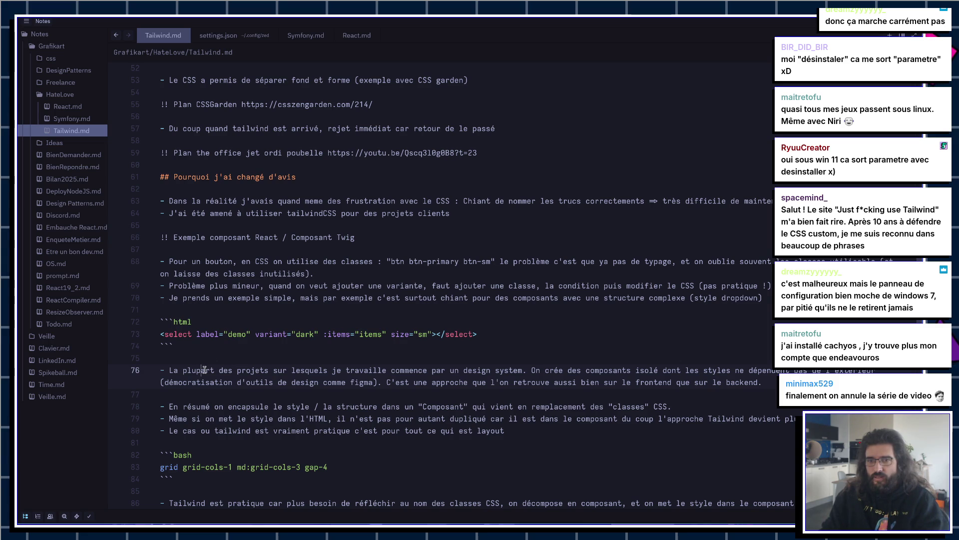
triple_click(713, 411)
key(ctrl+c)
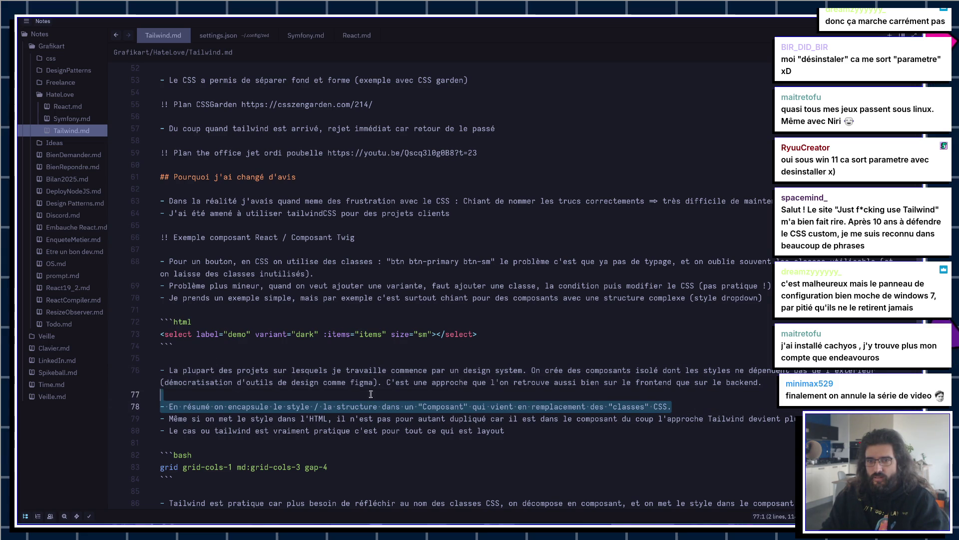
key(BackSpace)
click(161, 358)
key(Down)
key(ctrl+v)
key(Down)
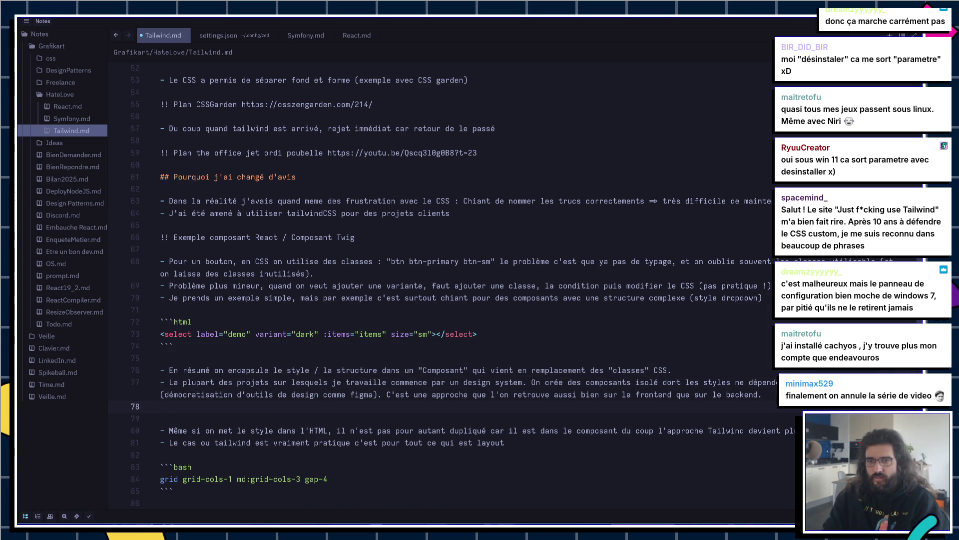
key(Down)
key(Down)
key(ctrl+x)
key(Up)
key(Up)
key(Up)
key(ctrl+v)
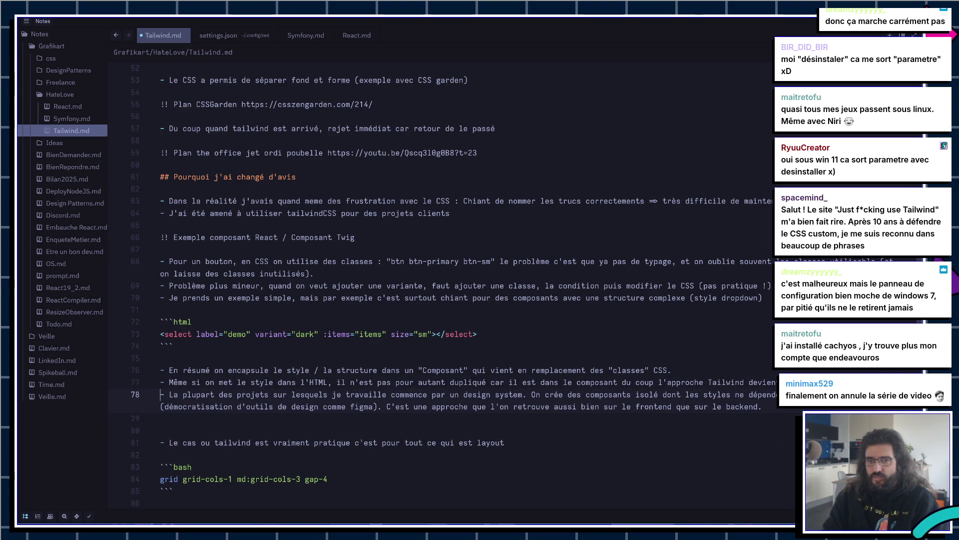
key(Return)
key(Down)
key(Down)
key(Down)
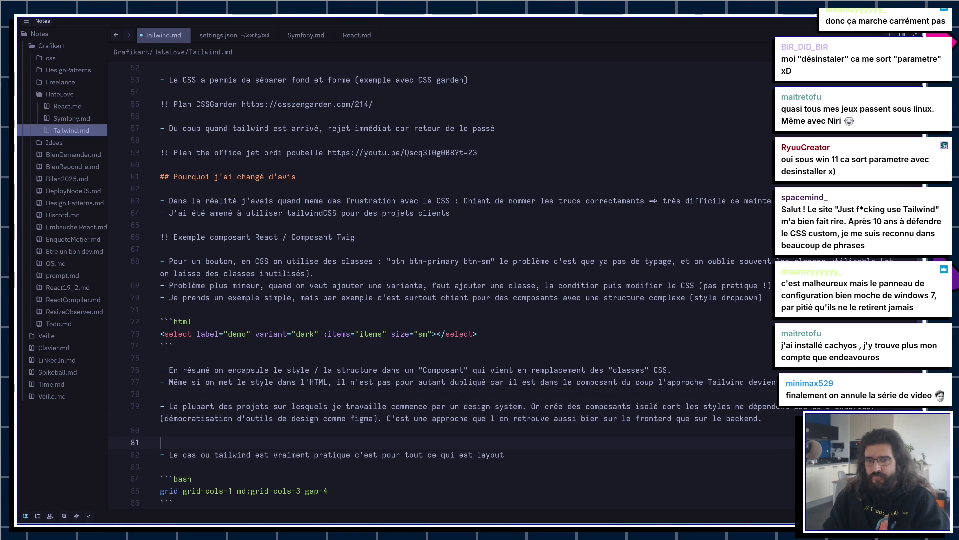
key(Up)
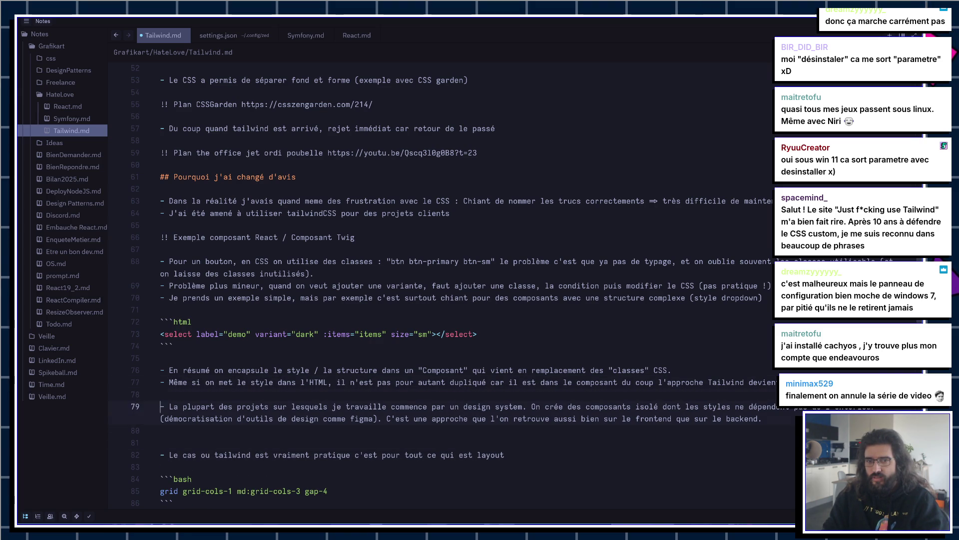
scroll(365, 270, down, 2)
scroll(365, 270, down, 2)
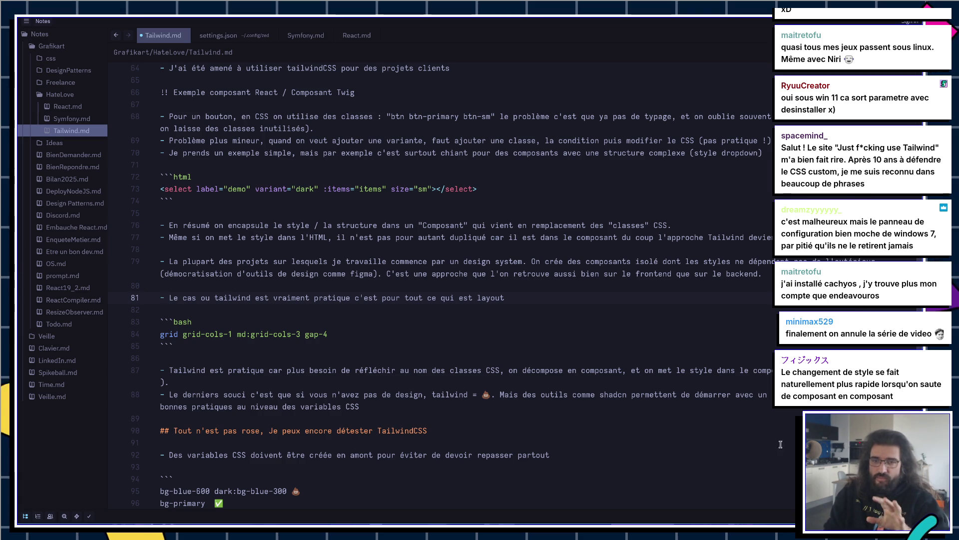
scroll(682, 396, down, 3)
Step: Select and copy the [&_tbody_td:nth-child(2n)]:bg-muted snippet from the notes and switch to the browser
click(384, 297)
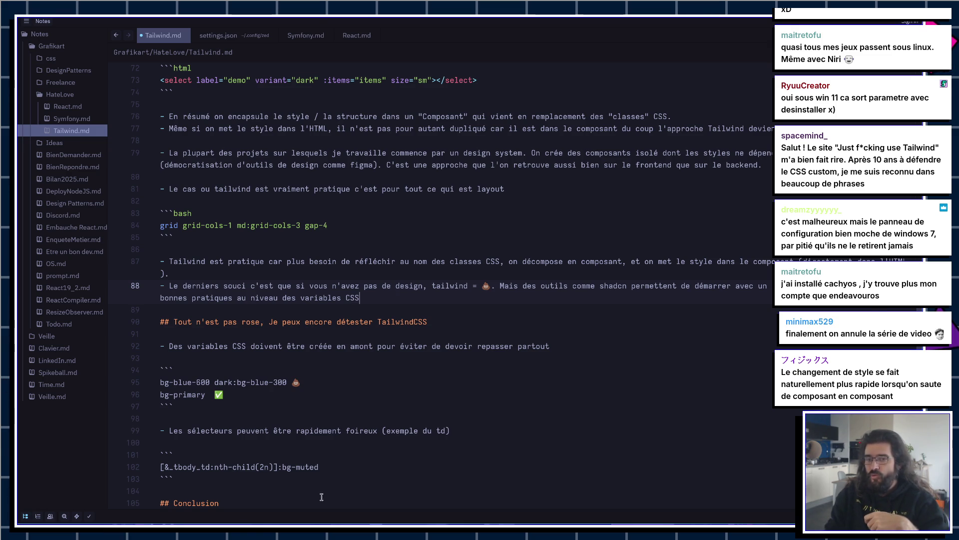
drag(318, 466, 160, 466)
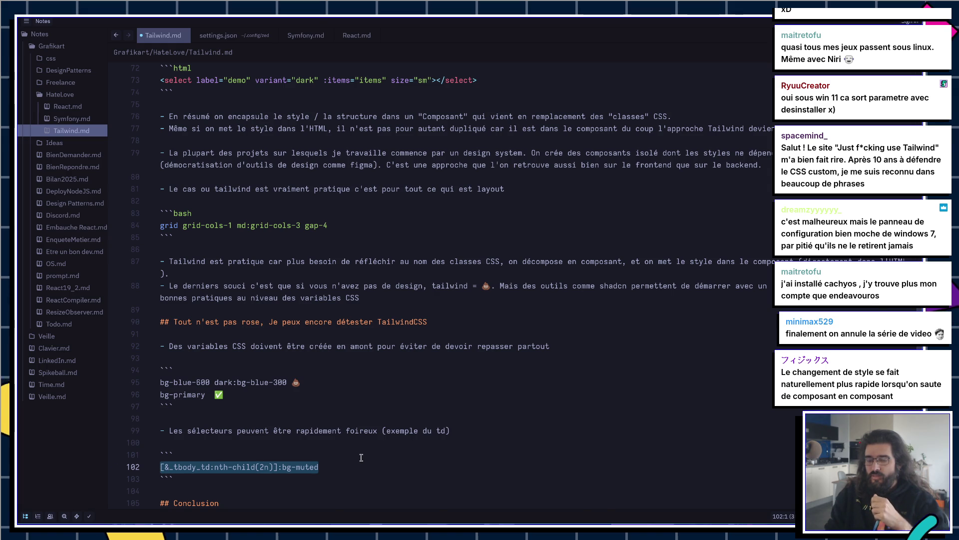
scroll(360, 457, down, 1)
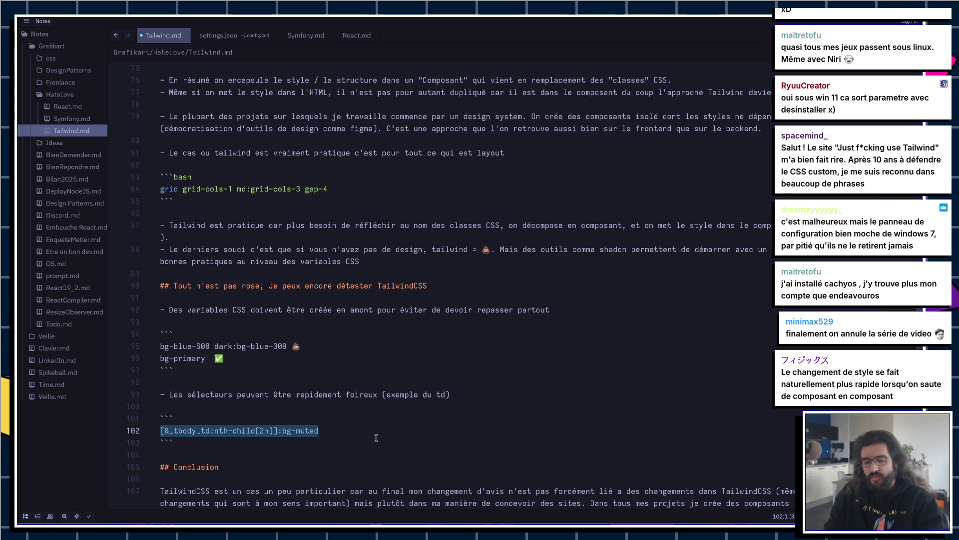
key(alt+Tab)
key(ctrl+Tab)
Step: Search 'tailwind playground' from the address bar and open the Tailwind Play result
key(ctrl+l)
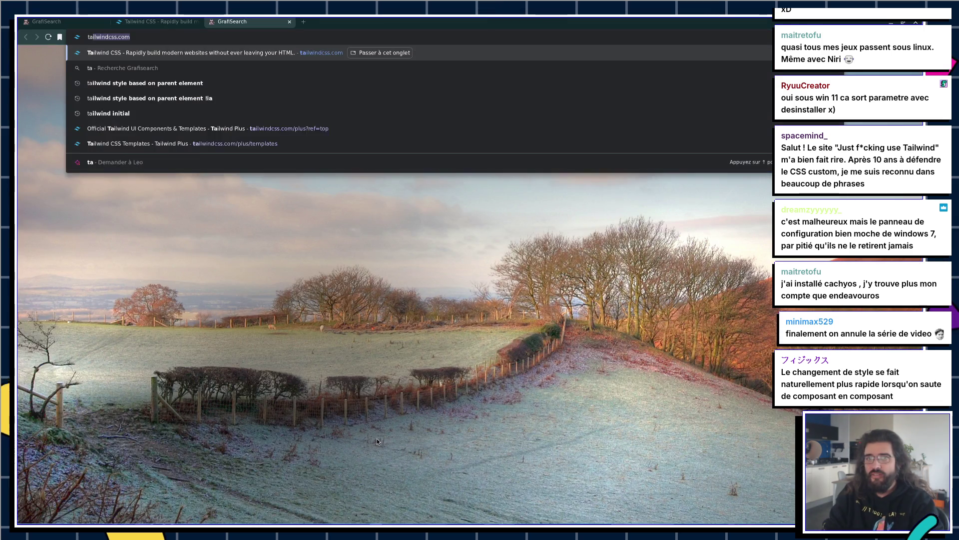
text(tailwind b)
key(BackSpace)
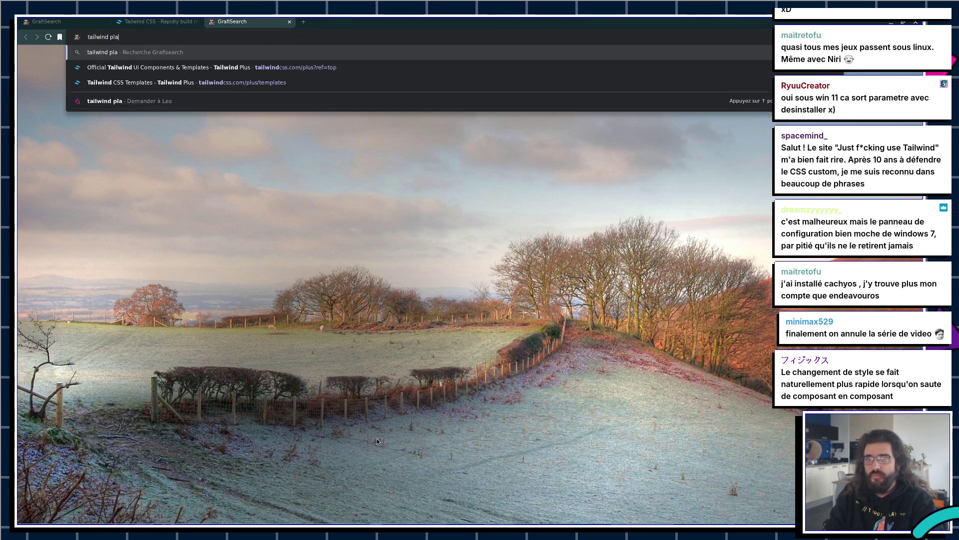
text(playground)
key(Return)
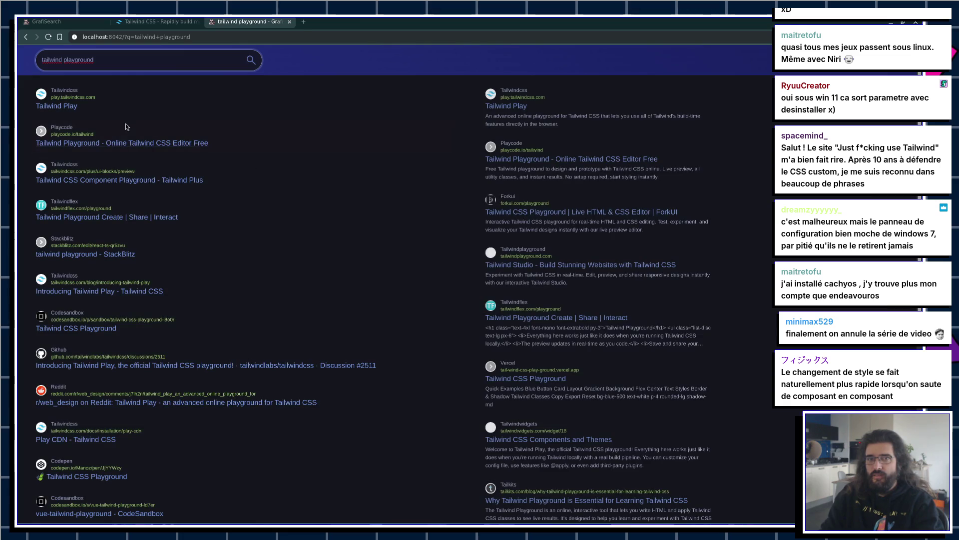
click(191, 120)
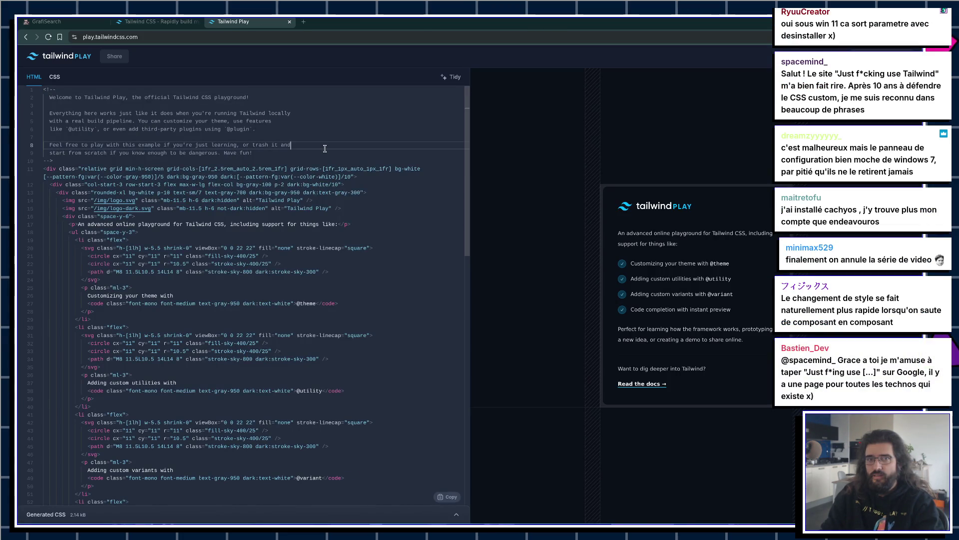
Step: Replace the sample code with a table/body containing one tr/td 'hello' row
key(ctrl+a)
text(<table>)
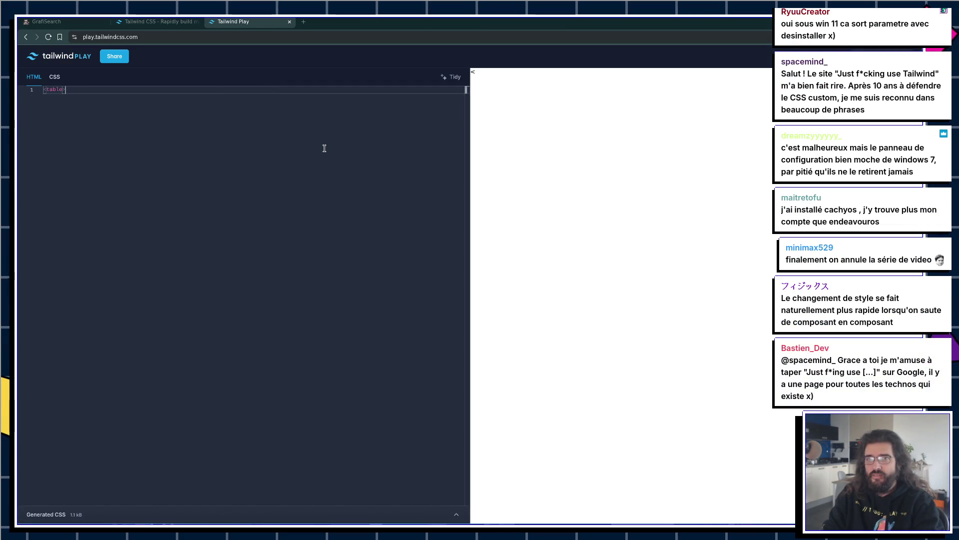
key(Return)
text(<tr)
key(BackSpace)
key(BackSpace)
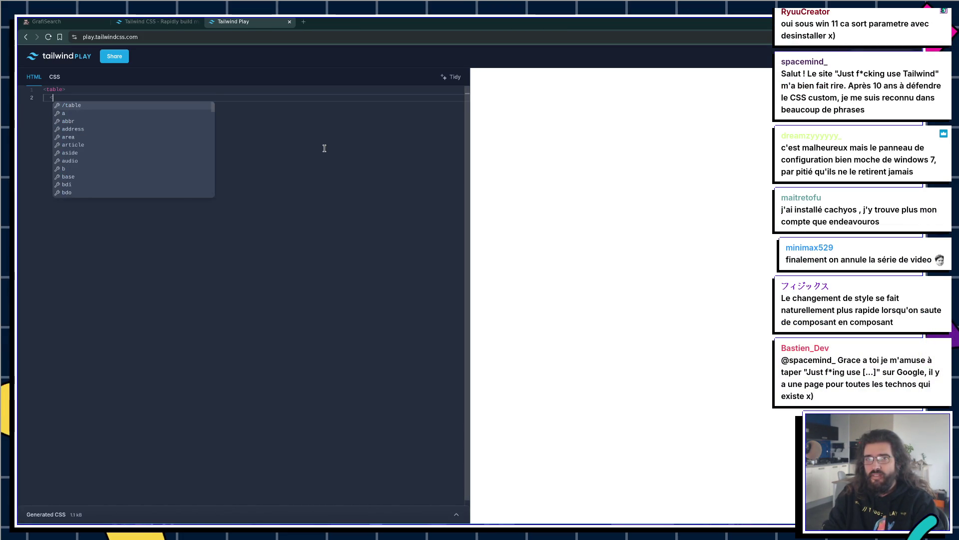
text(body>)
key(Return)
text(tr>)
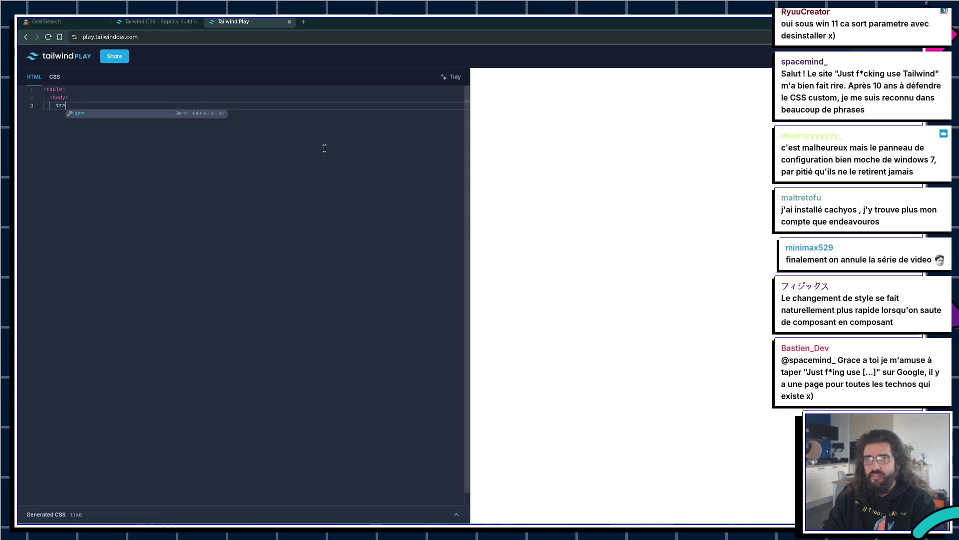
key(BackSpace)
key(BackSpace)
text(<tr>)
key(Return)
text(<td>)
key(Return)
text(hello)
key(Return)
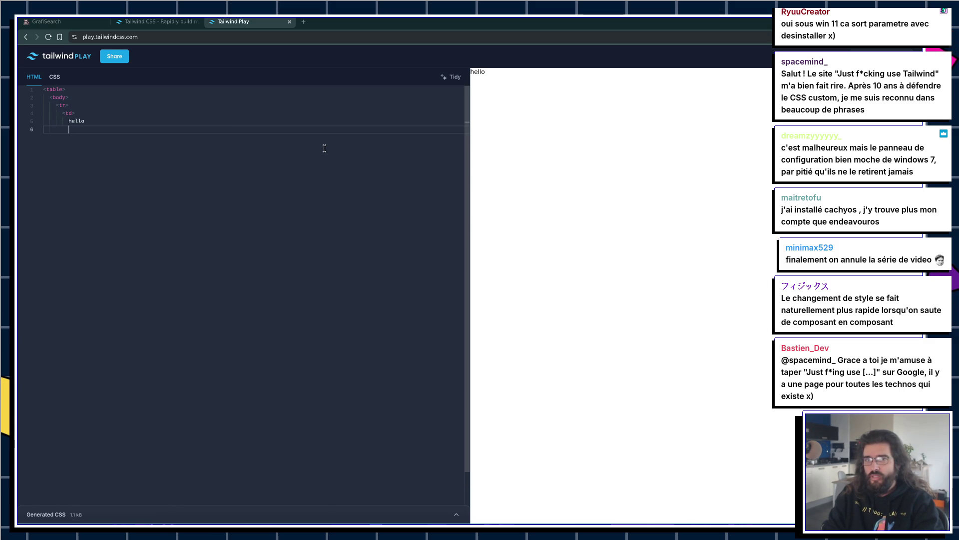
text(</td>)
key(Return)
key(Return)
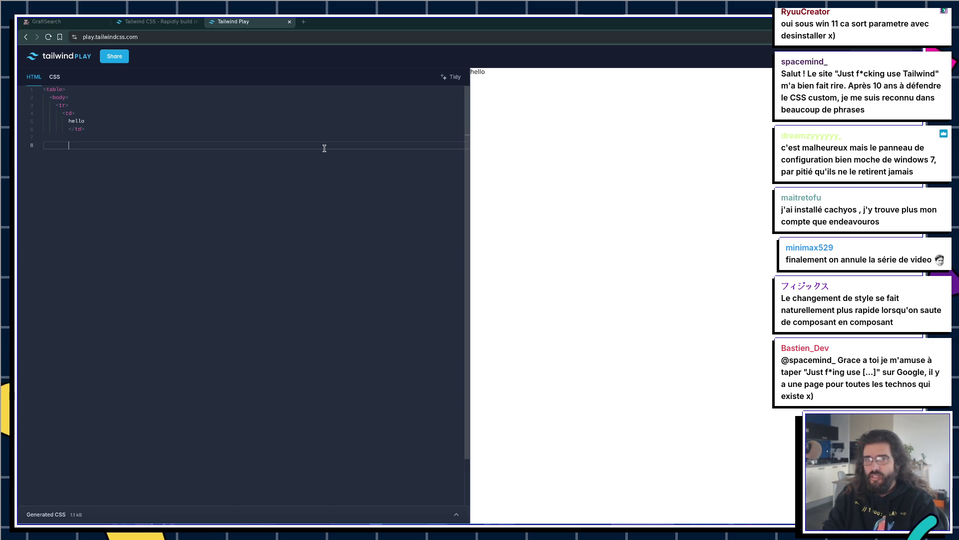
text(</tr>)
key(Return)
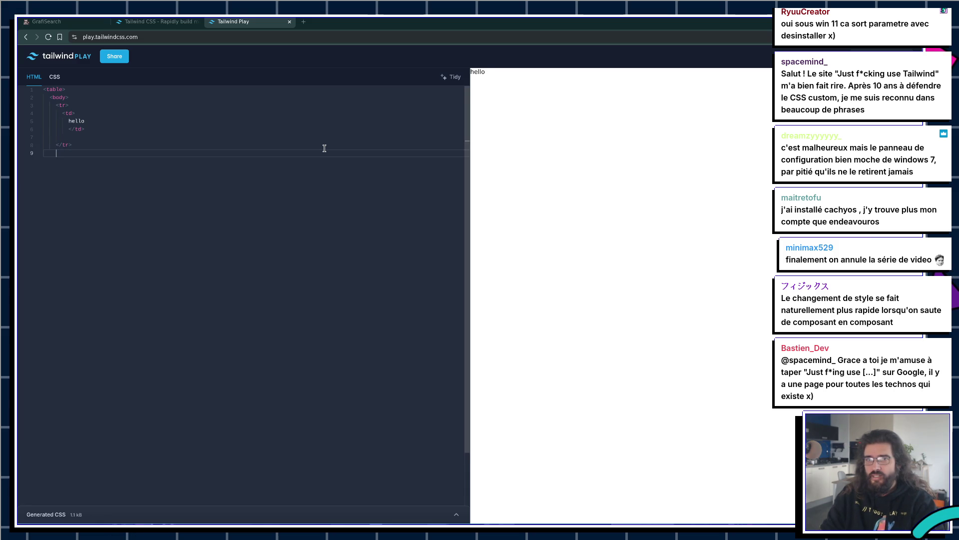
Step: Copy the row block, paste it to make several hello rows, and close the table tags
key(ctrl+a)
drag(120, 96, 107, 142)
key(ctrl+c)
key(ctrl+v)
key(ctrl+v)
key(ctrl+v)
key(ctrl+v)
key(ctrl+v)
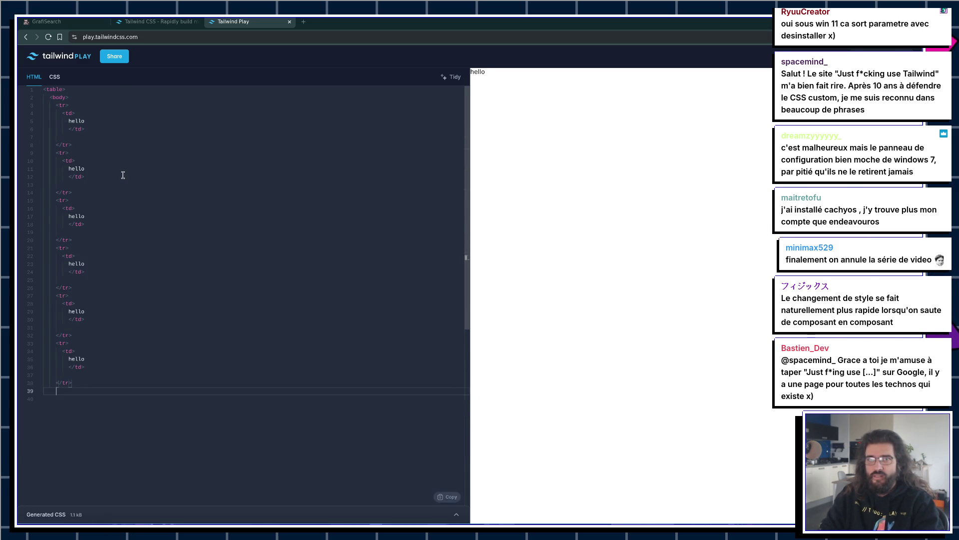
key(Return)
text(</)
key(Return)
text(</)
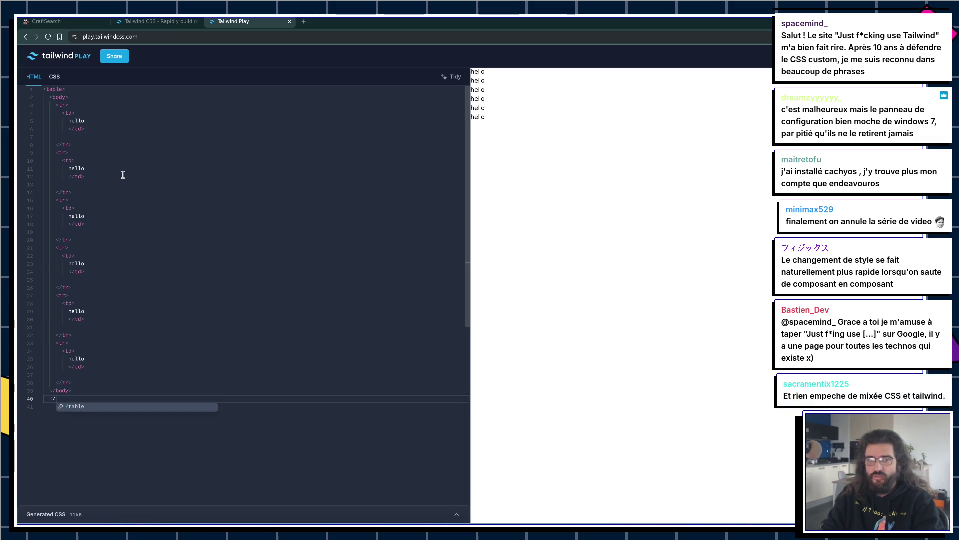
key(ctrl+s)
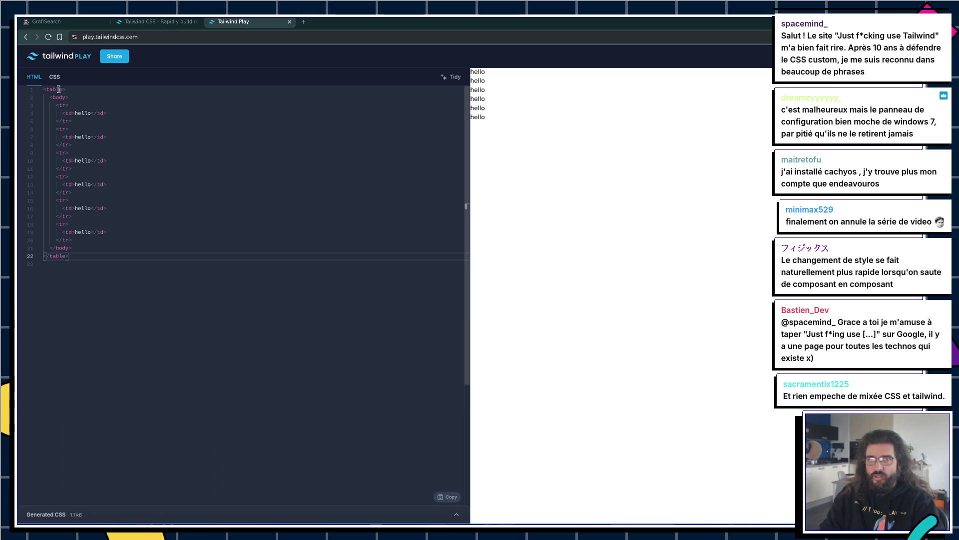
Step: Add an empty class="" attribute to the opening table tag, then switch to the tailwindcss.com tab
click(114, 88)
key(BackSpace)
text(c)
key(BackSpace)
key(BackSpace)
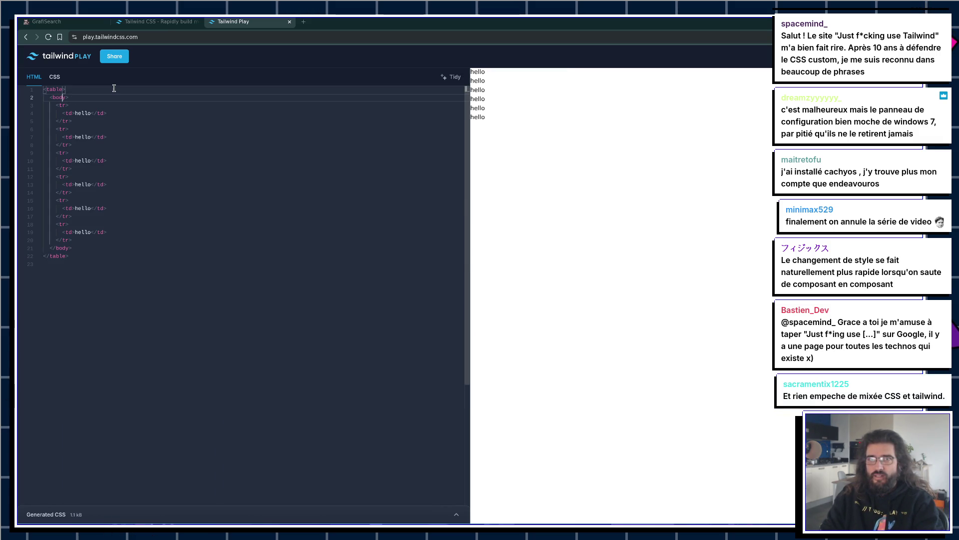
text(class)
key(Return)
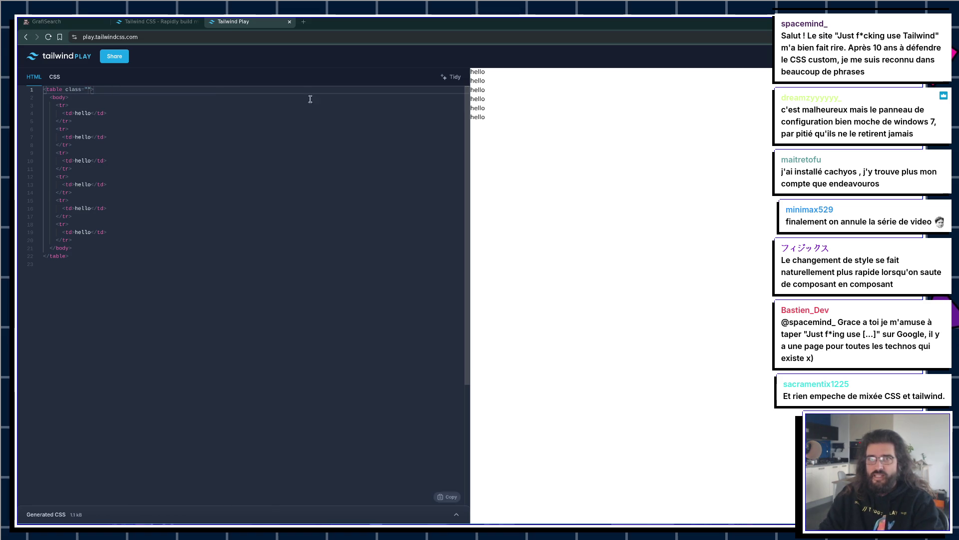
click(142, 22)
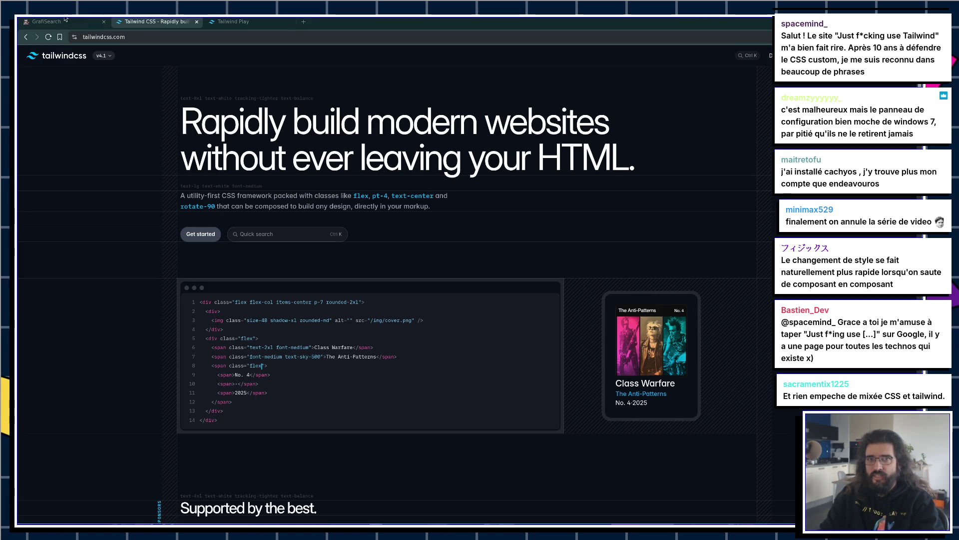
key(alt+Tab)
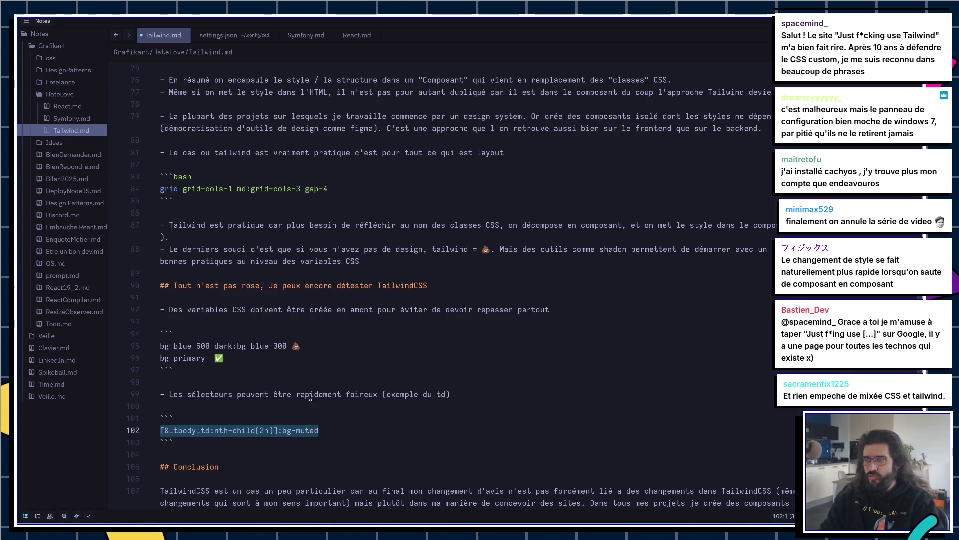
key(super+2)
key(super+1)
key(super+2)
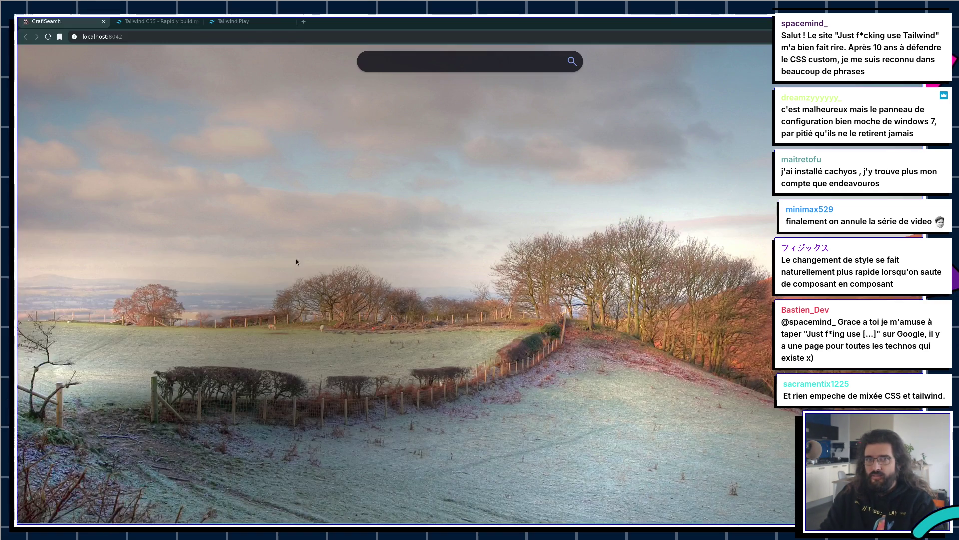
key(super+3)
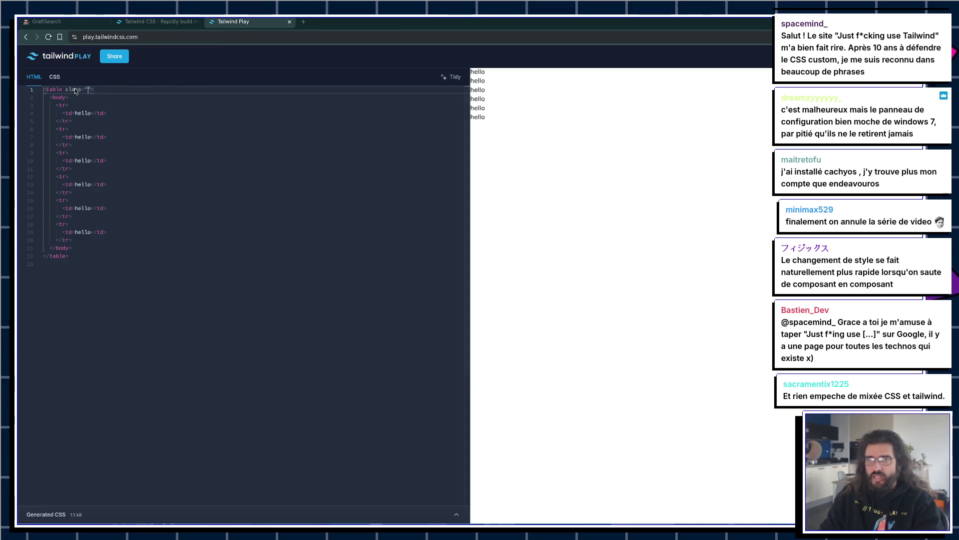
key(ctrl+v)
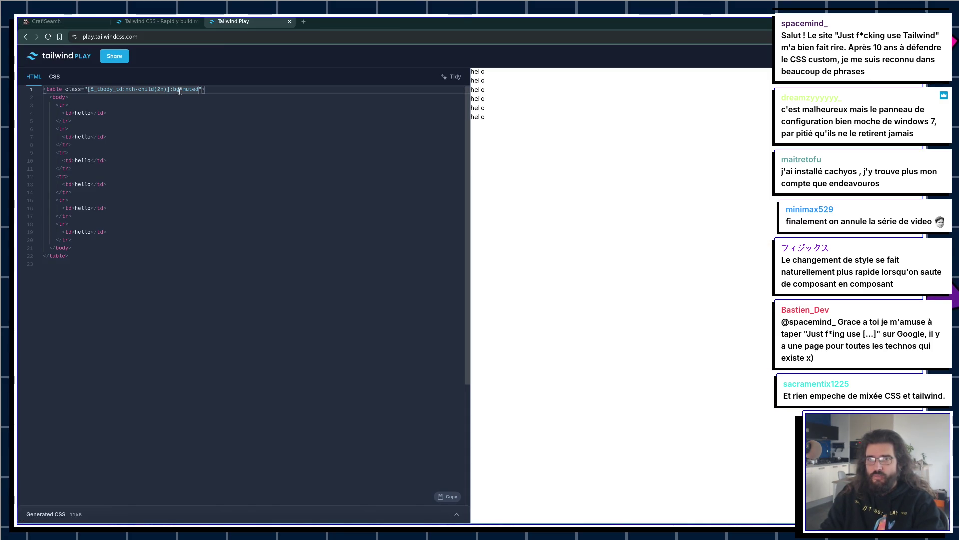
Step: Change the table class to [&_tbody_tr:nth-child(2n)_td]:bg-blue, targeting even rows' cells
key(BackSpace)
key(BackSpace)
key(BackSpace)
text(bl)
key(BackSpace)
key(BackSpace)
text(lue)
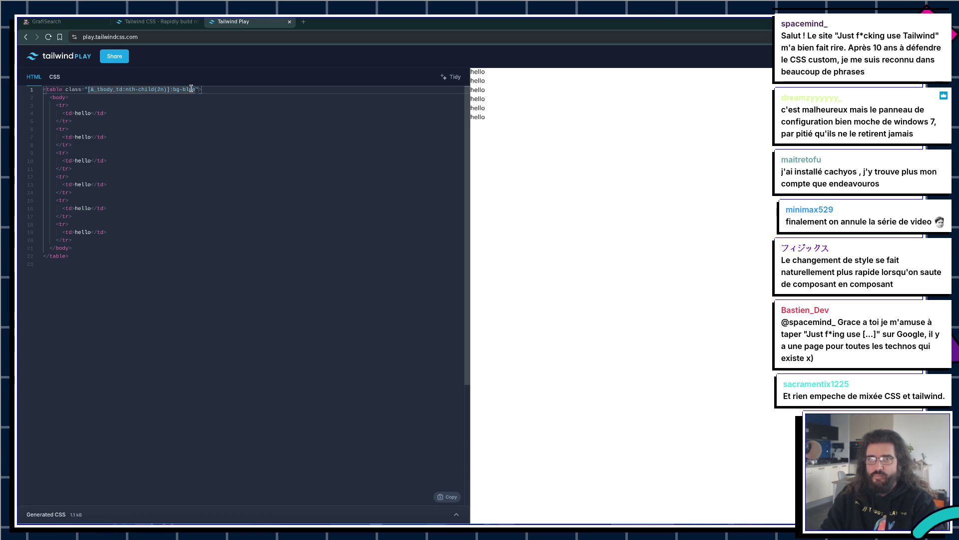
key(BackSpace)
text(r)
text(_td)
click(181, 121)
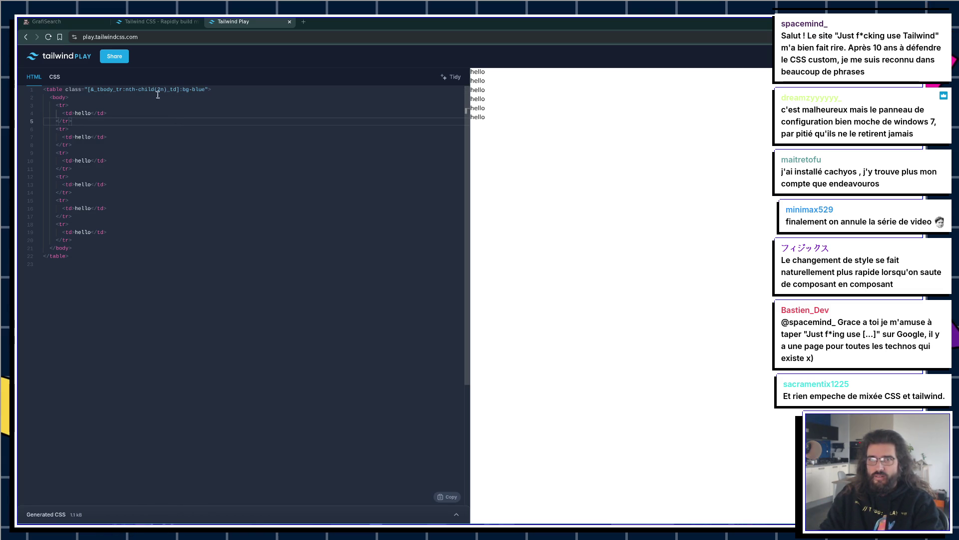
click(126, 89)
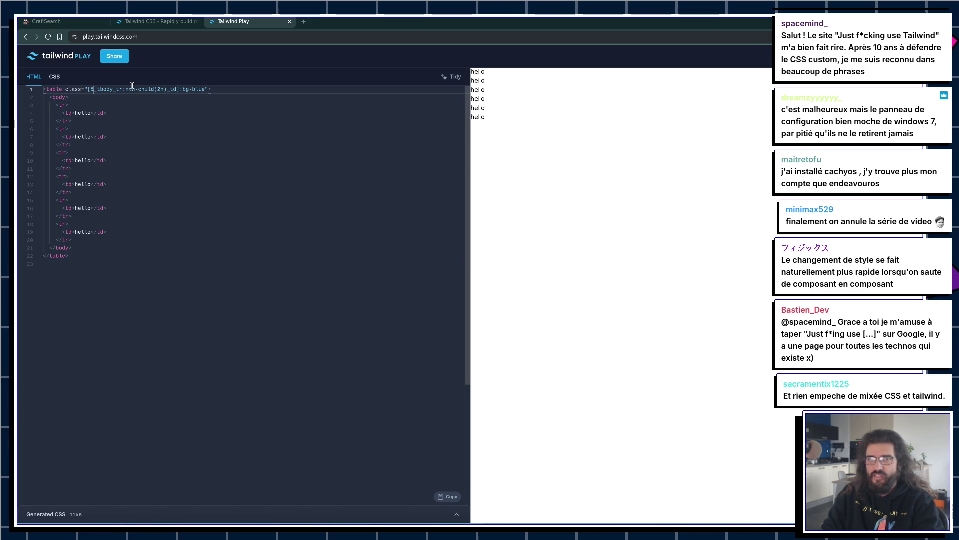
key(Right)
key(Right)
key(Right)
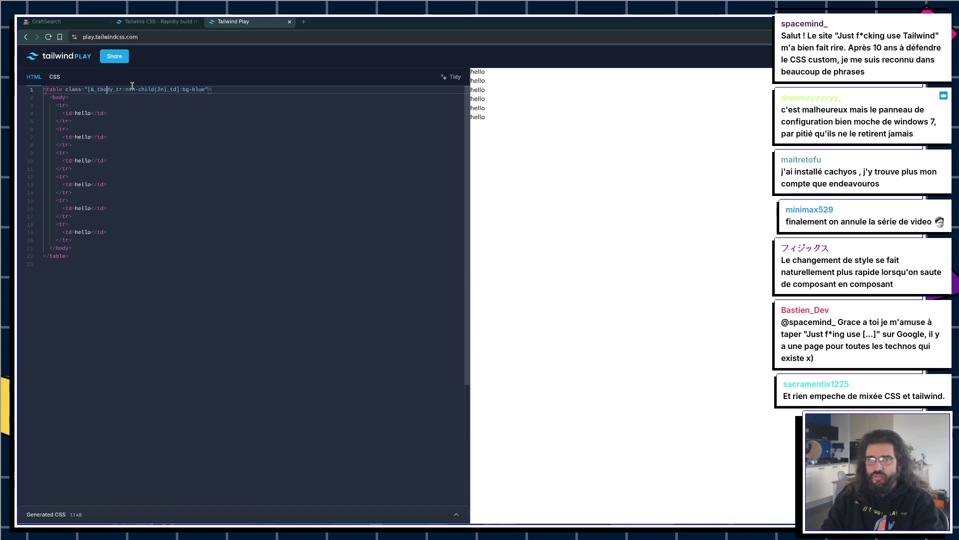
key(Right)
key(Right)
key(Right)
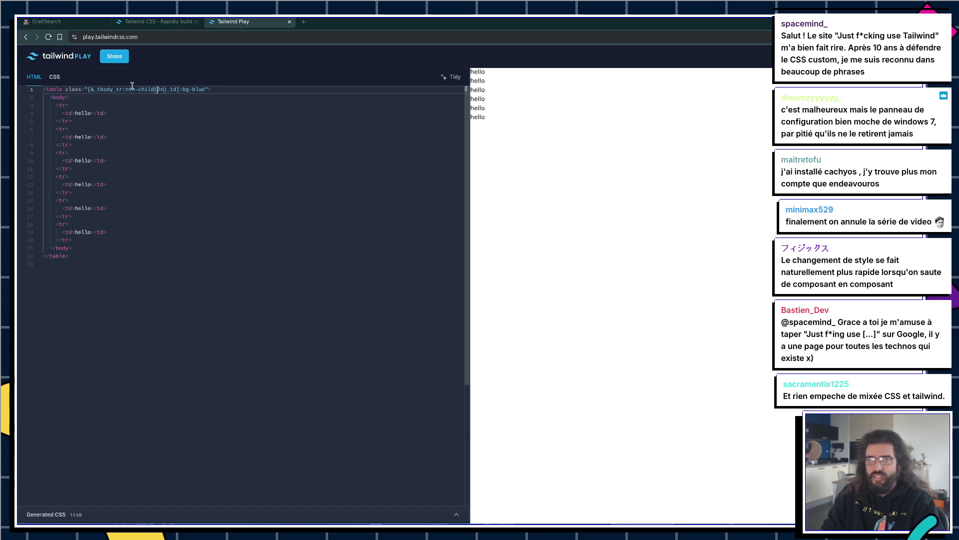
key(Right)
key(Right)
key(Right)
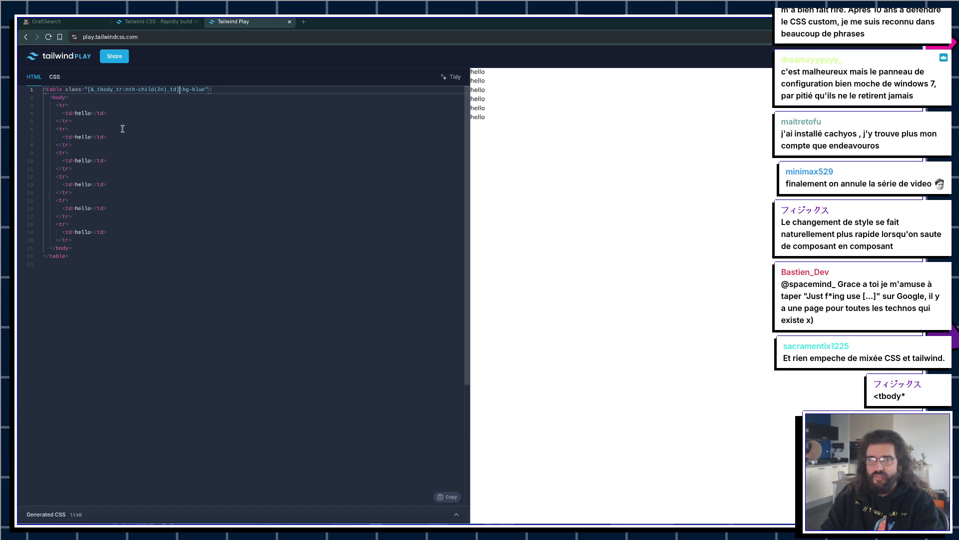
Step: Rename the <body> and </body> tags to <tbody> and </tbody>
click(97, 97)
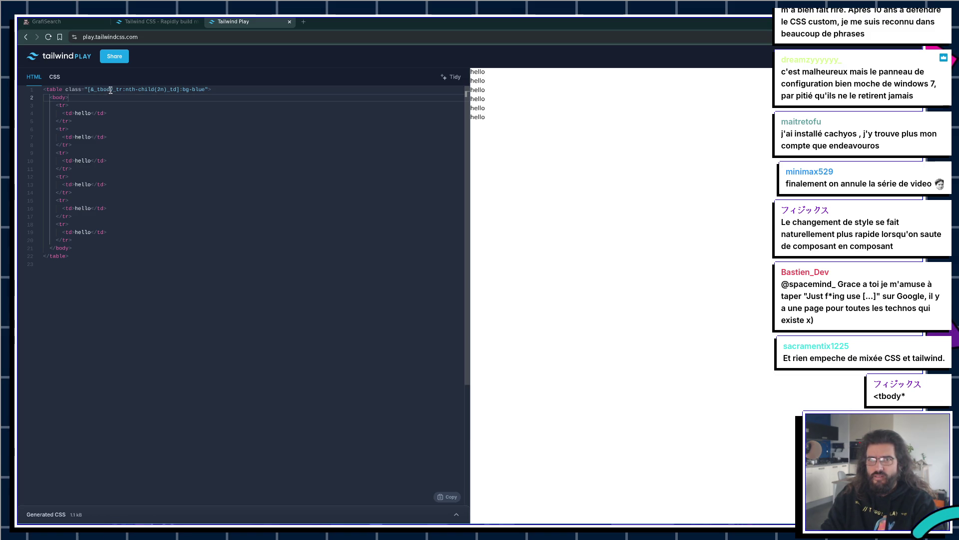
click(111, 89)
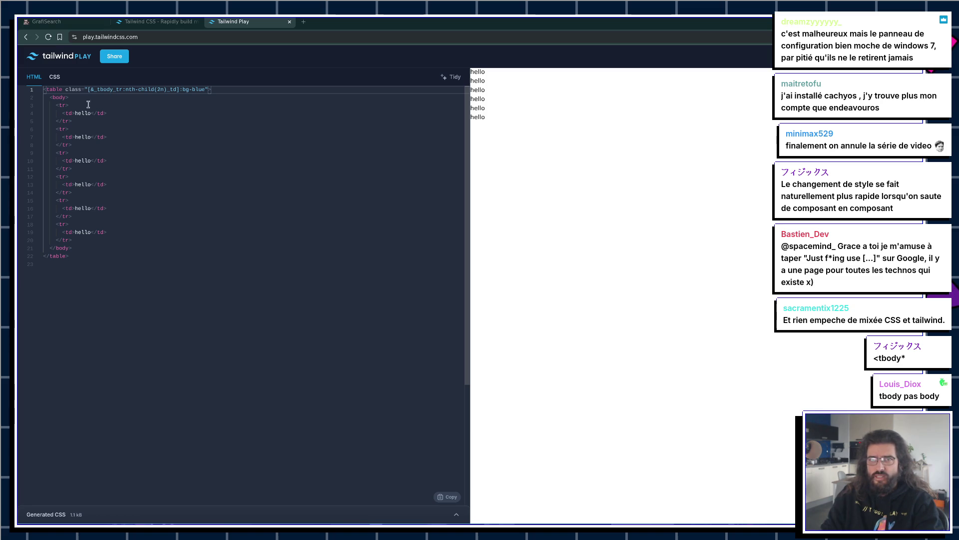
click(53, 98)
text(t)
click(72, 240)
text(t)
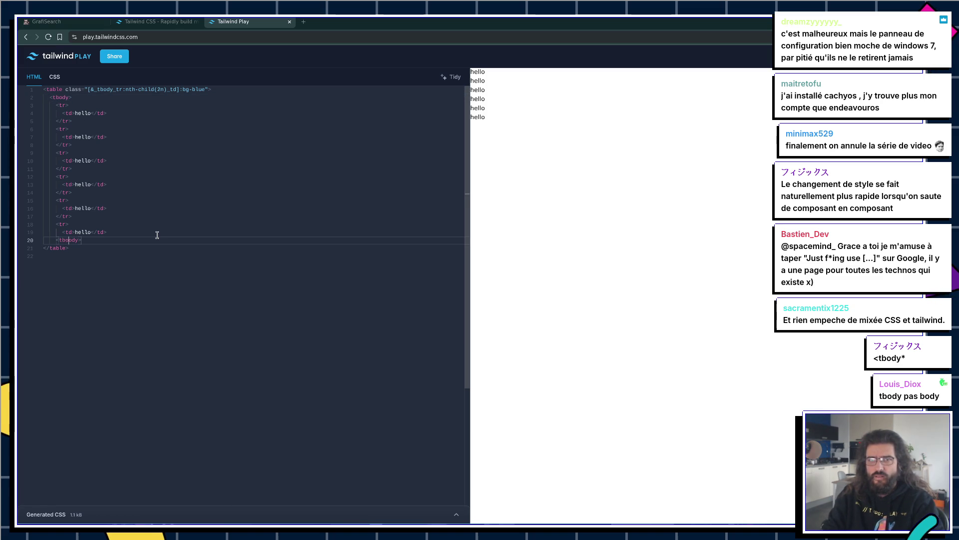
key(Right)
key(Right)
text(tr)
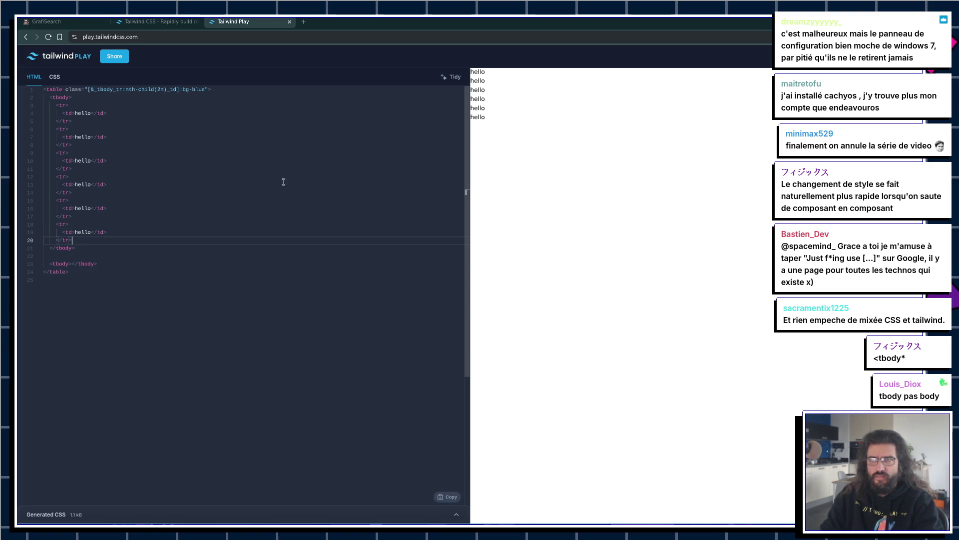
click(206, 143)
Step: Test deleting the _tr:nth-child(2n)_td part of the selector and undo it
drag(114, 89, 178, 90)
key(BackSpace)
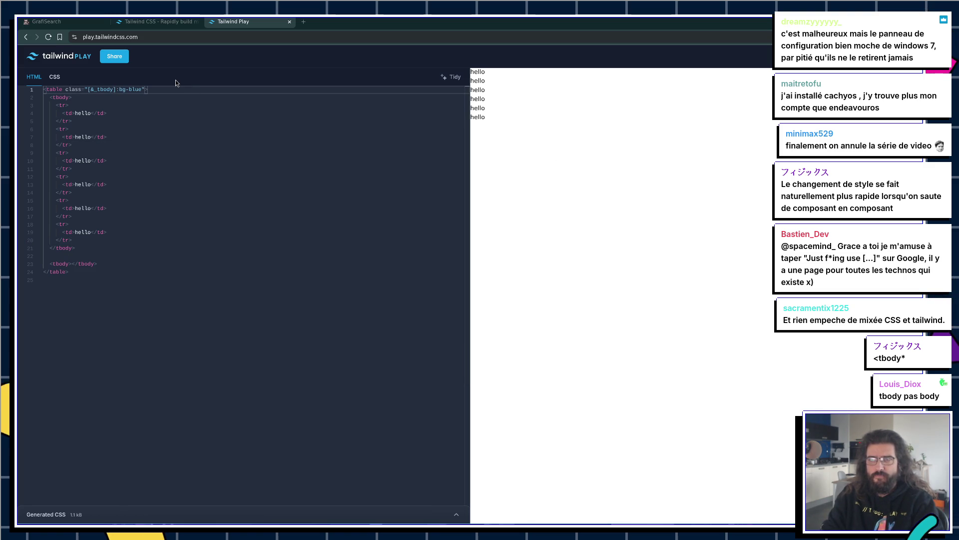
key(ctrl+z)
Step: Set the stripe colour to bg-blue-400 and add class="bg-blue-100" to the second row's td
click(209, 91)
text(-40)
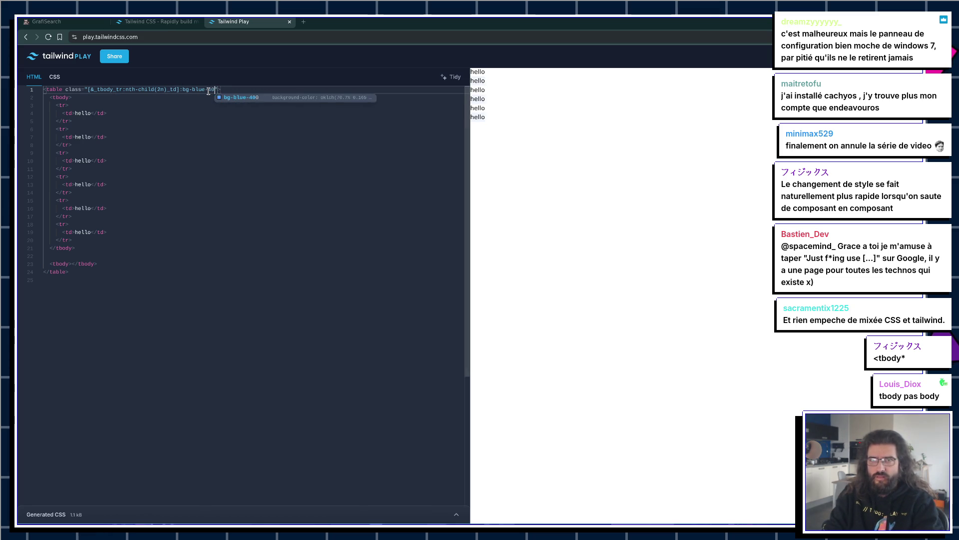
text(0)
click(213, 106)
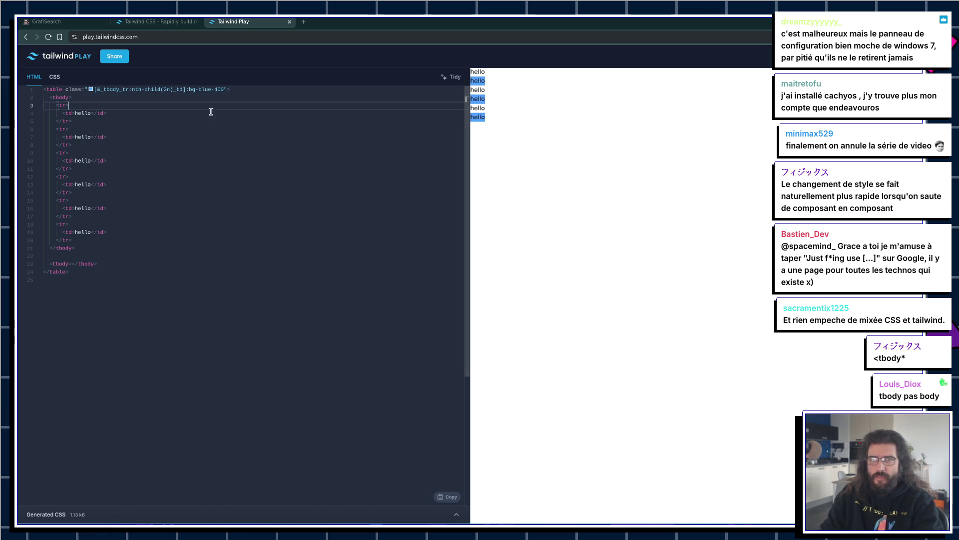
click(73, 137)
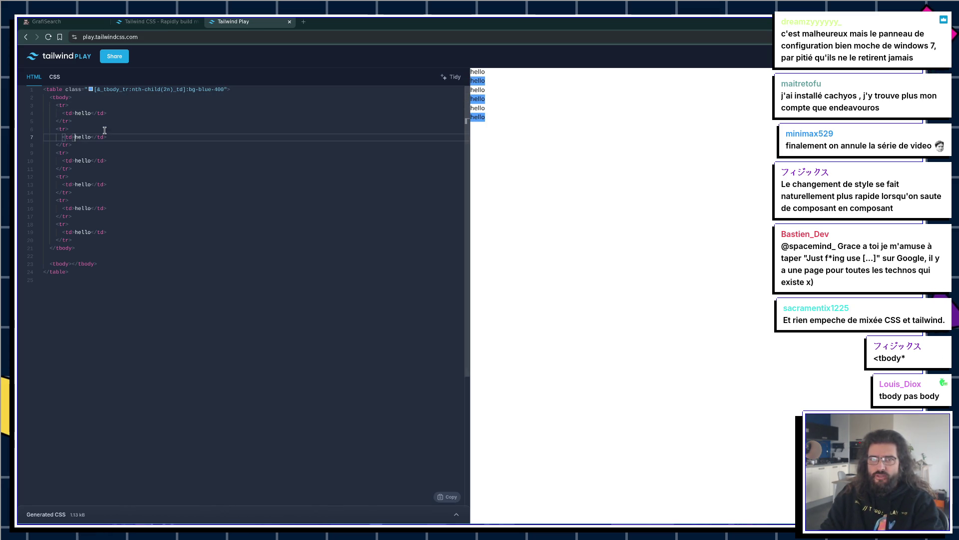
text(cla)
key(Return)
text(bg-bl)
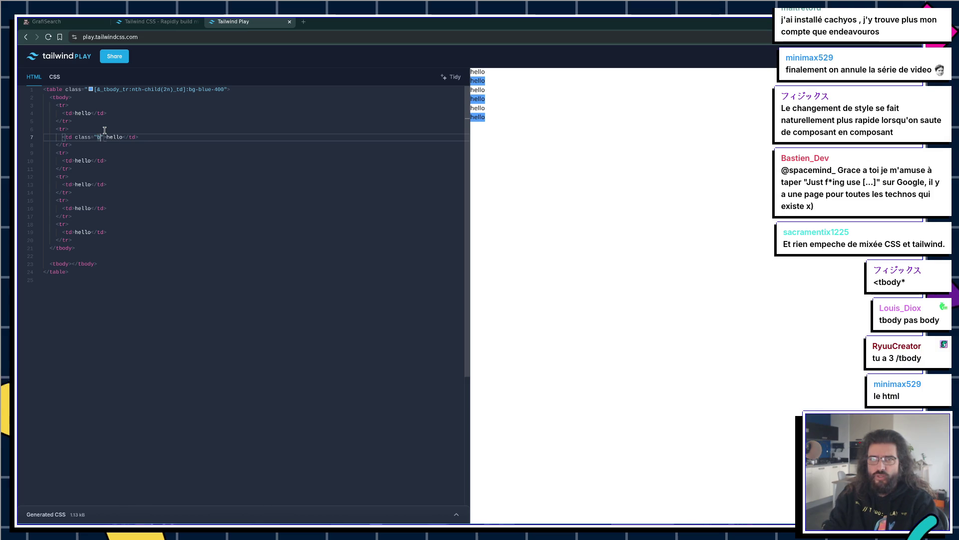
text(ue-100)
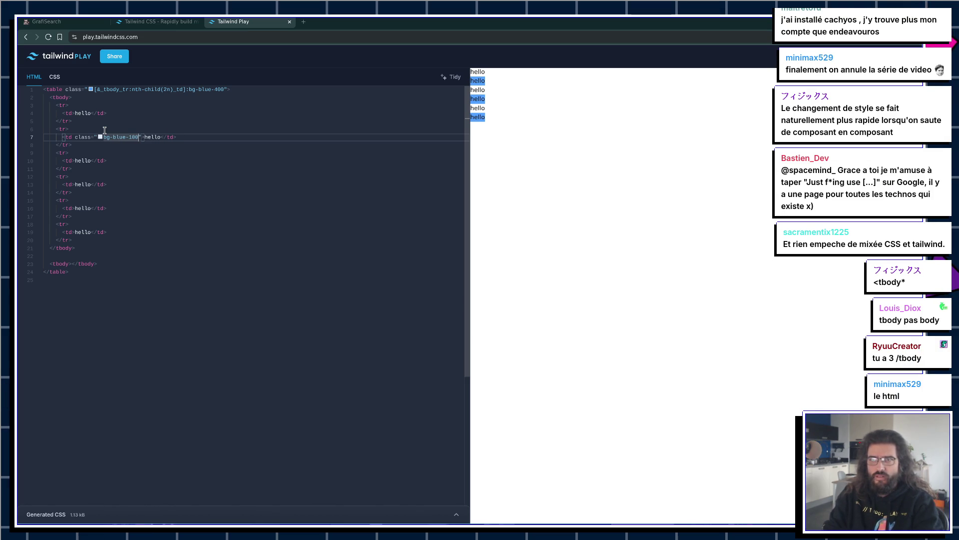
click(200, 189)
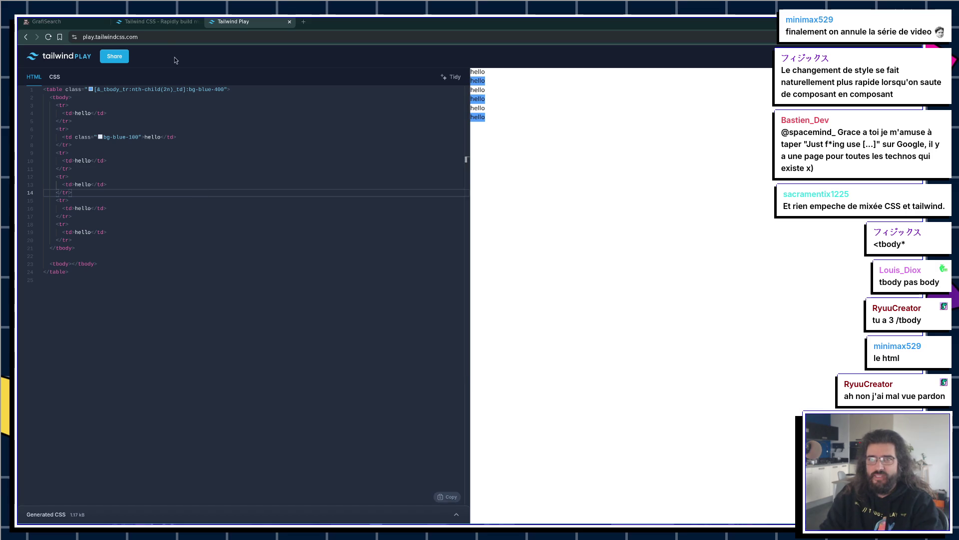
Step: Delete and restore the table's striped class to compare, then switch to the Tailwind CSS tab
drag(228, 90, 92, 87)
key(ctrl+c)
key(BackSpace)
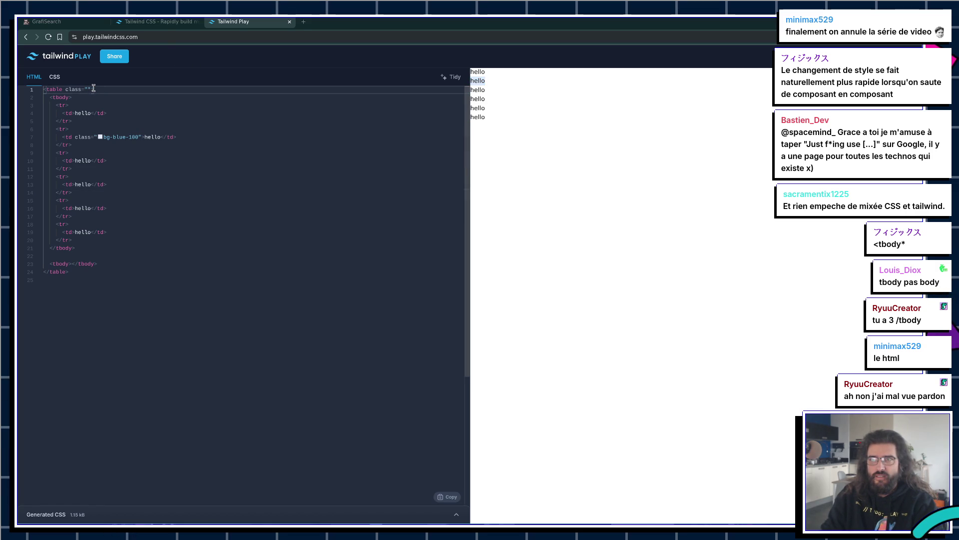
key(ctrl+v)
click(107, 112)
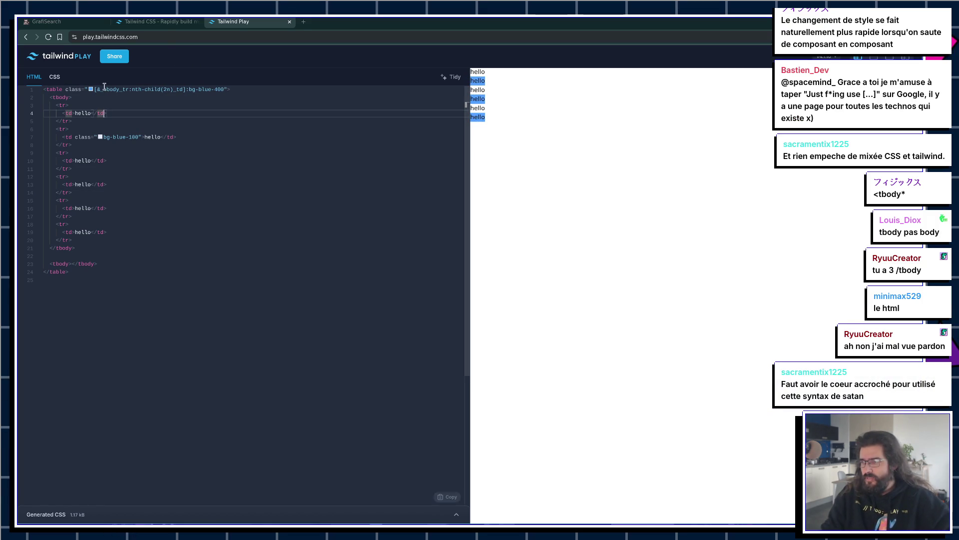
click(257, 232)
click(154, 22)
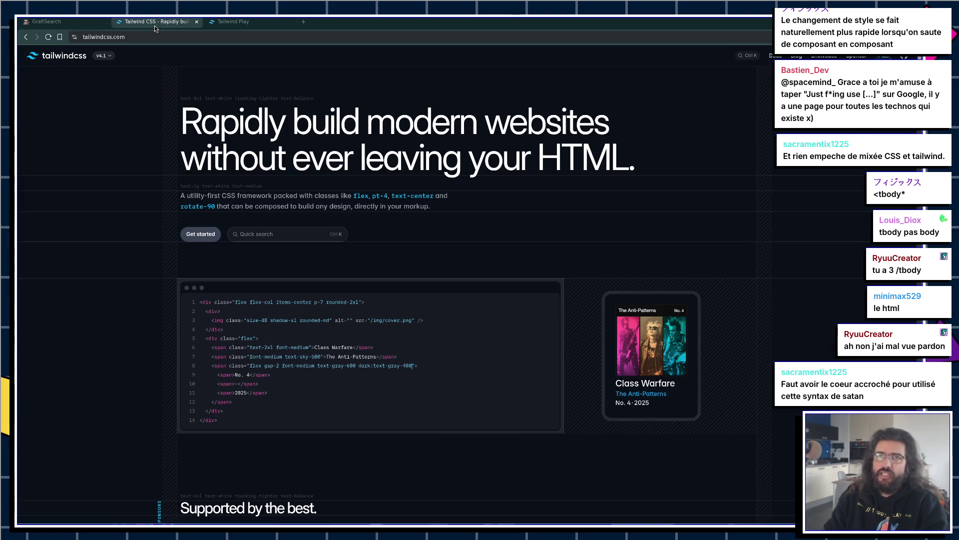
Step: Search the Tailwind docs for 'layer', close the results, and return via Tailwind Play to the Zed notes
key(ctrl+k)
text(layer)
scroll(471, 277, down, 2)
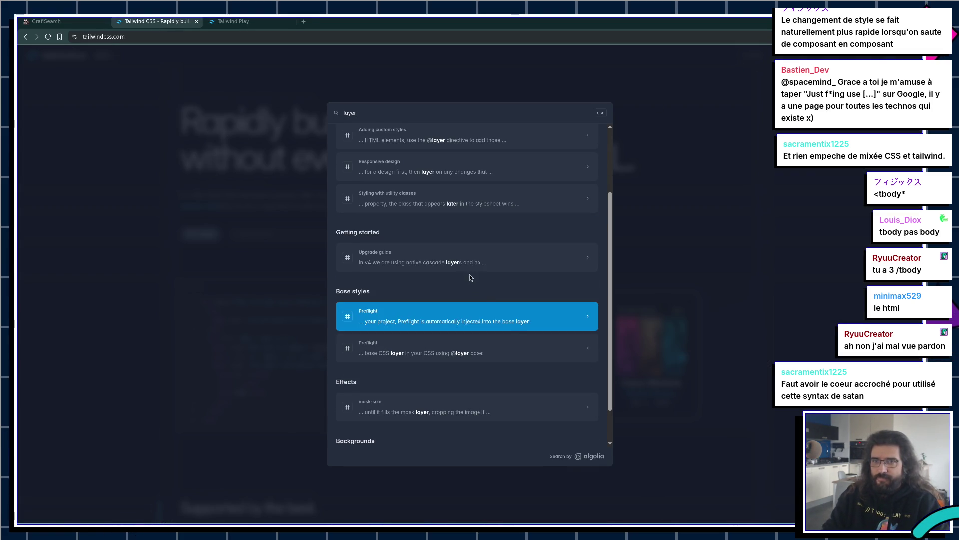
click(164, 259)
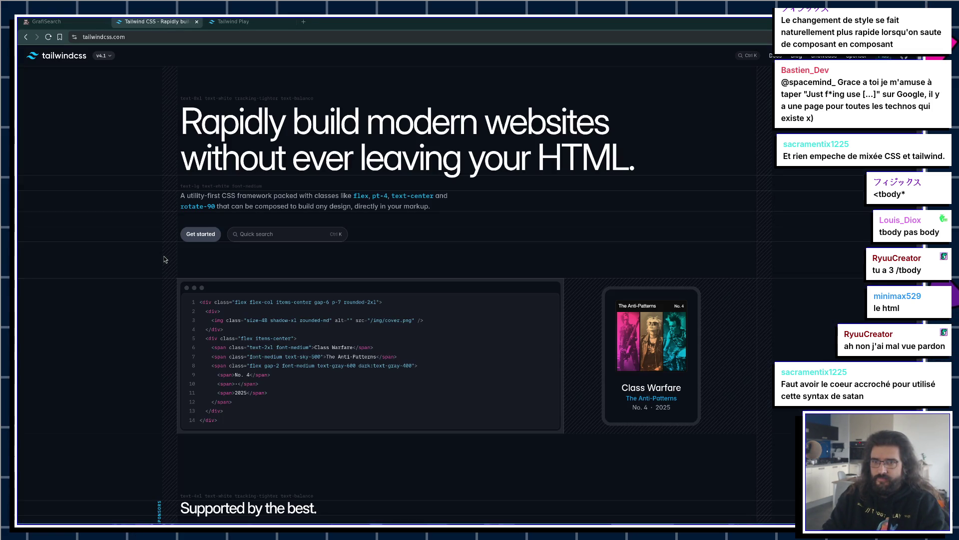
click(229, 22)
key(alt+Tab)
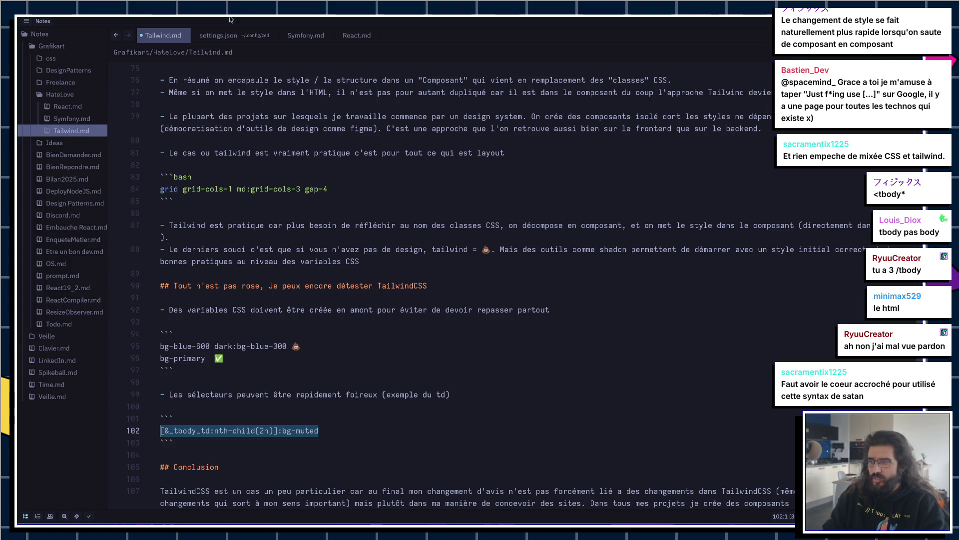
scroll(450, 299, down, 3)
key(alt+Tab)
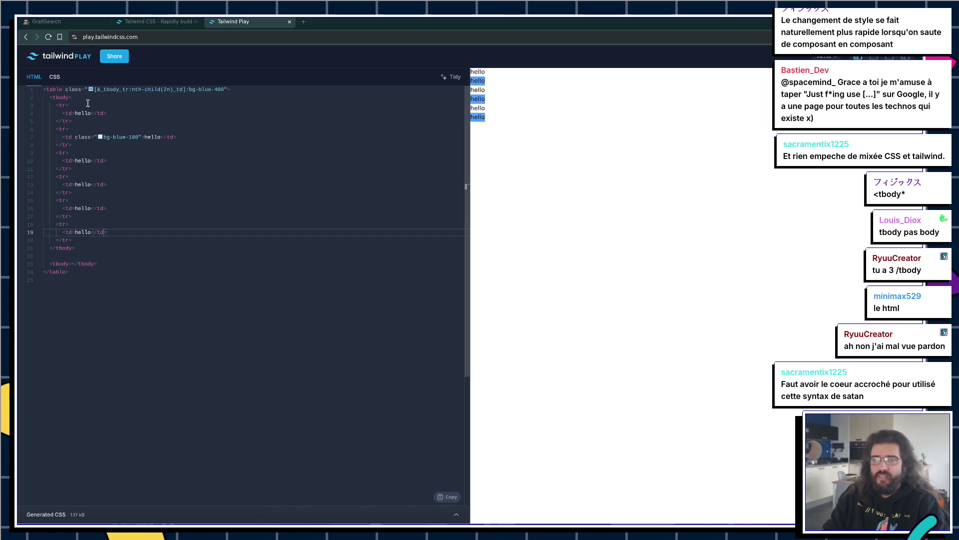
click(96, 89)
drag(97, 89, 132, 89)
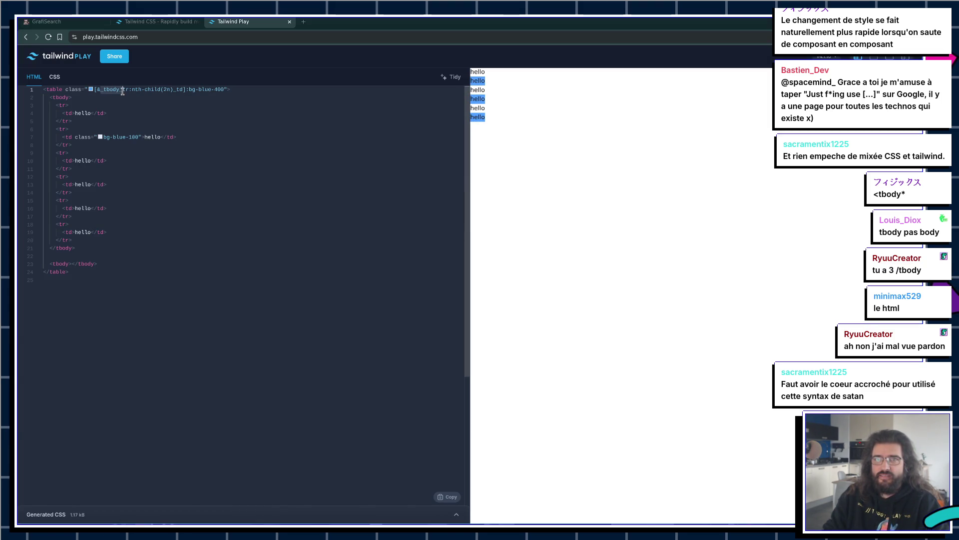
click(266, 88)
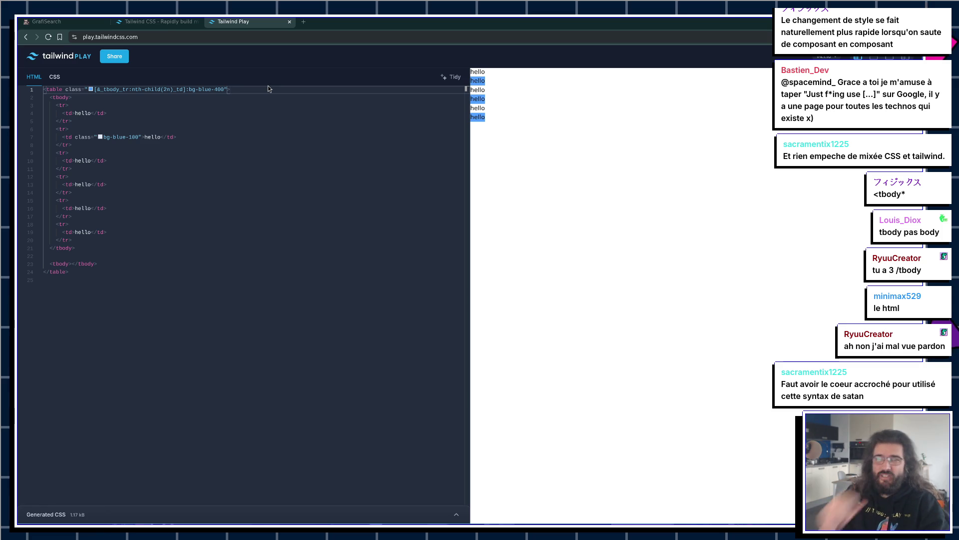
mouse_move(225, 226)
click(74, 160)
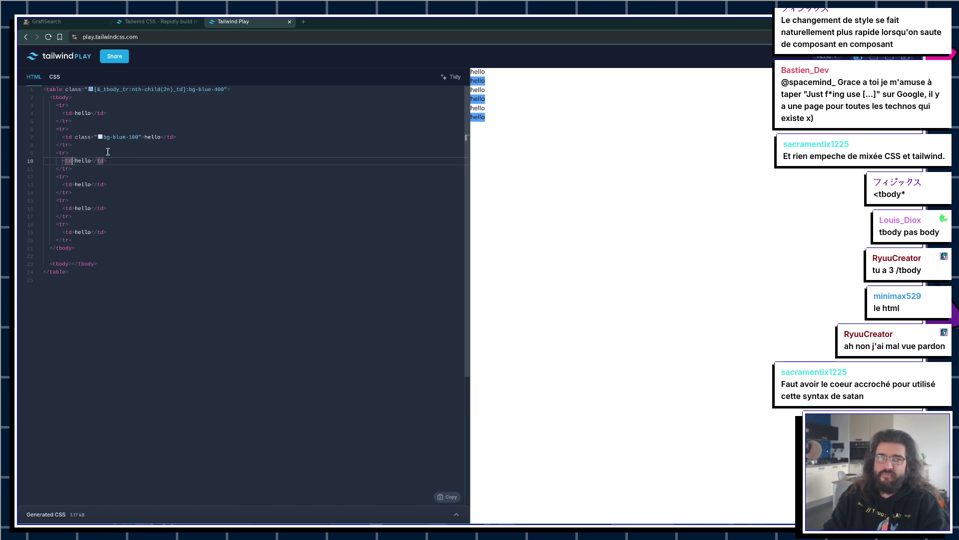
text(cla)
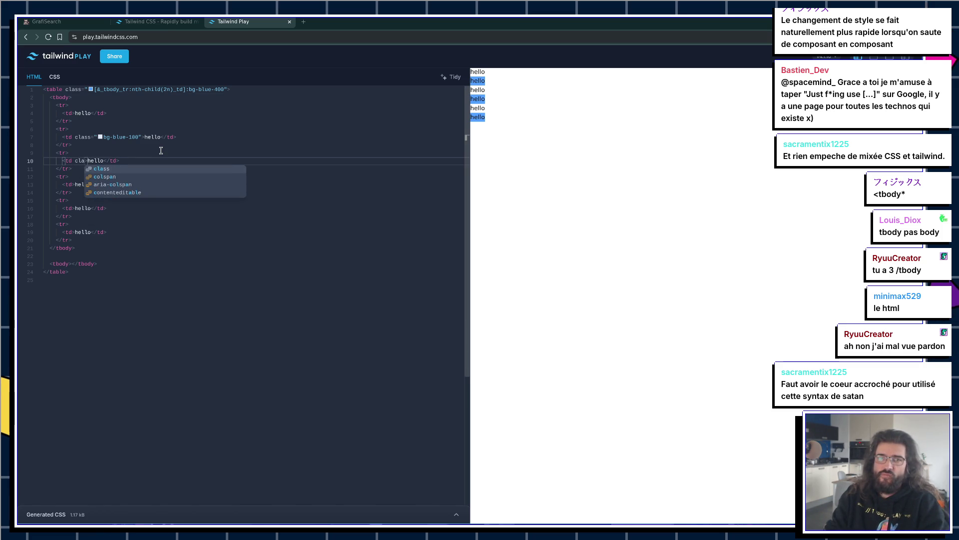
key(BackSpace)
key(BackSpace)
key(BackSpace)
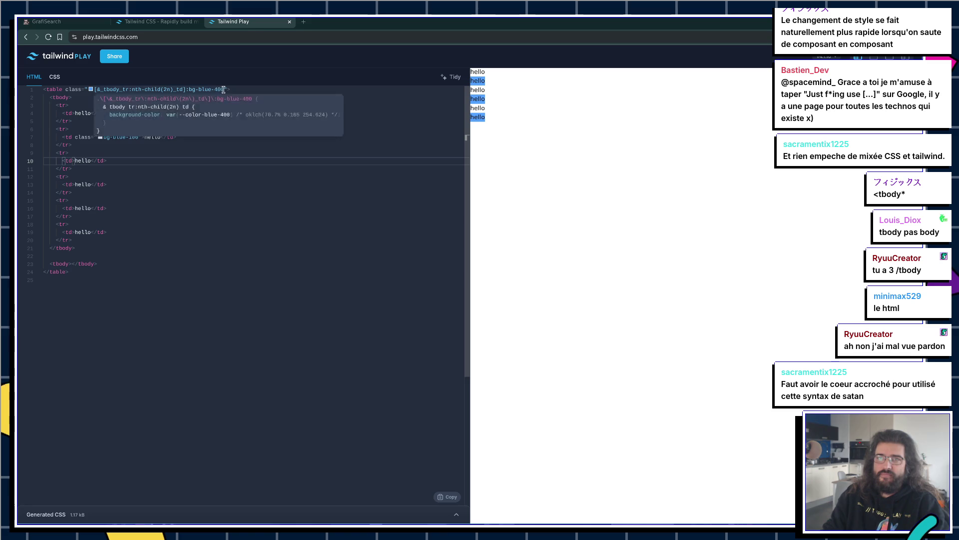
drag(223, 89, 122, 88)
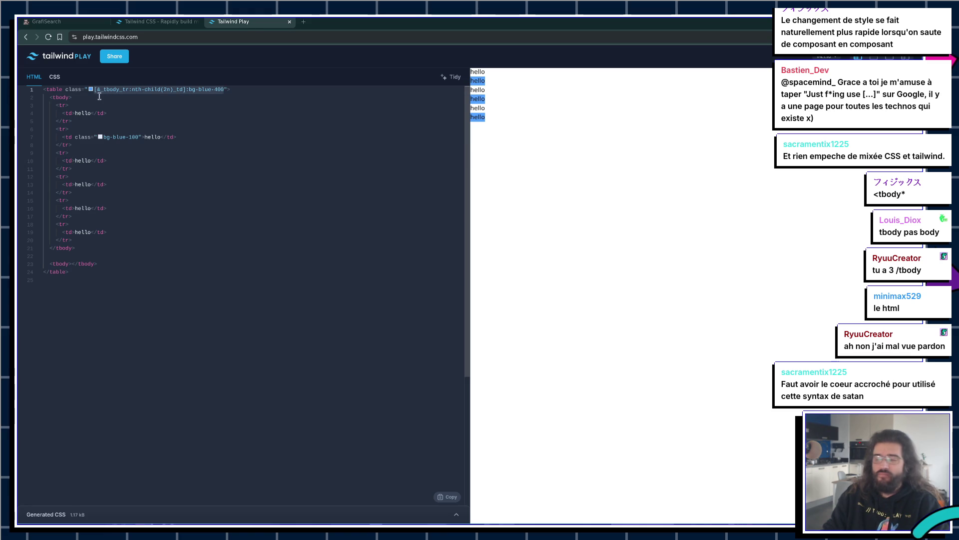
key(alt+Tab)
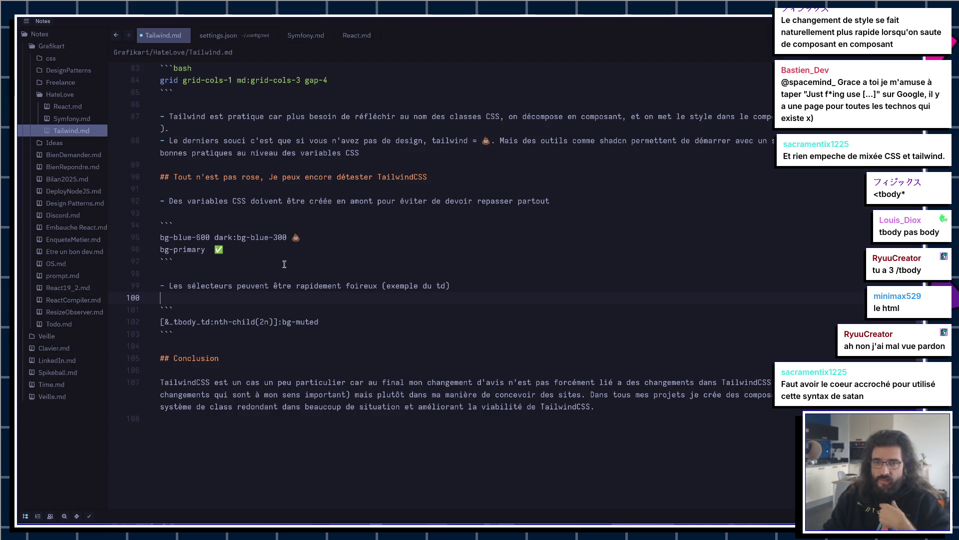
Step: Change the second row cell's class from bg-blue-100 to bg-red-300! and copy the whole table markup
click(390, 324)
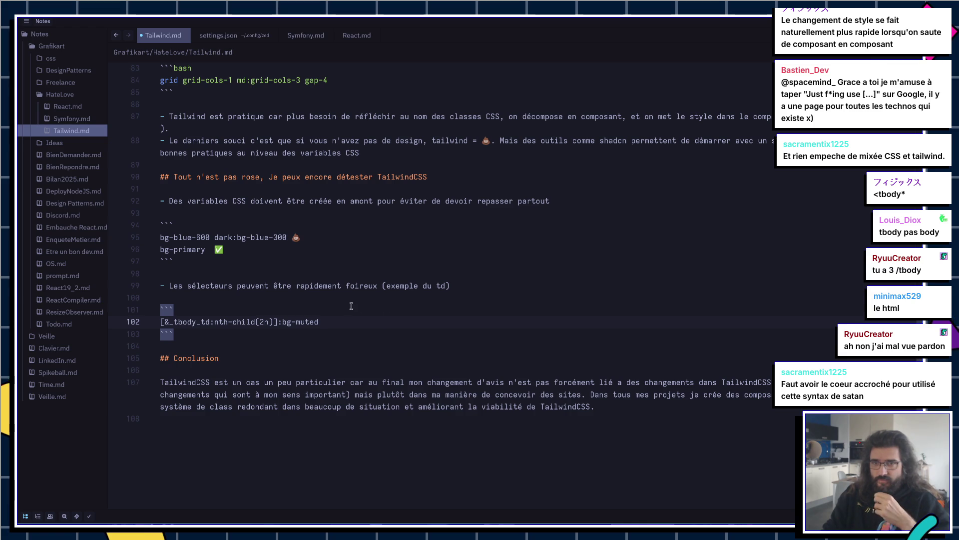
key(alt+Tab)
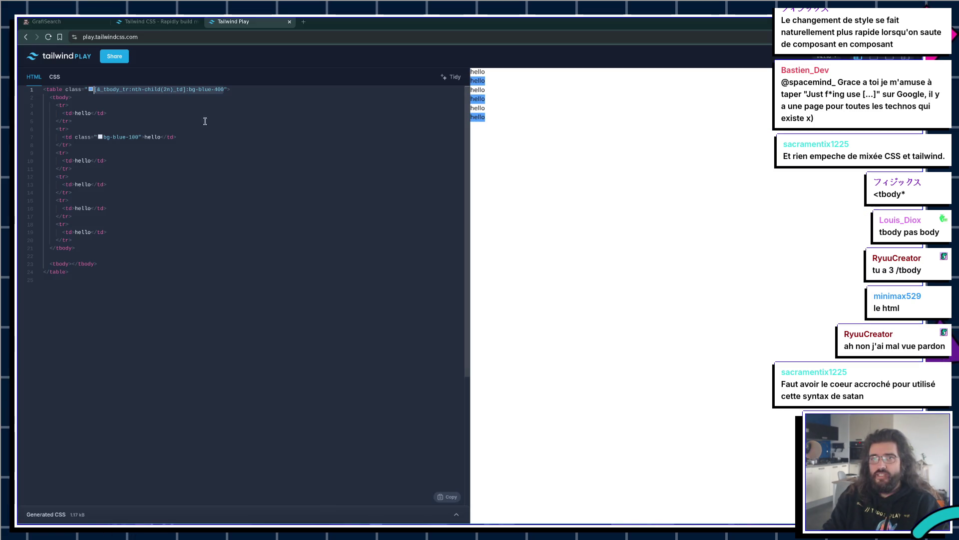
click(160, 262)
click(118, 139)
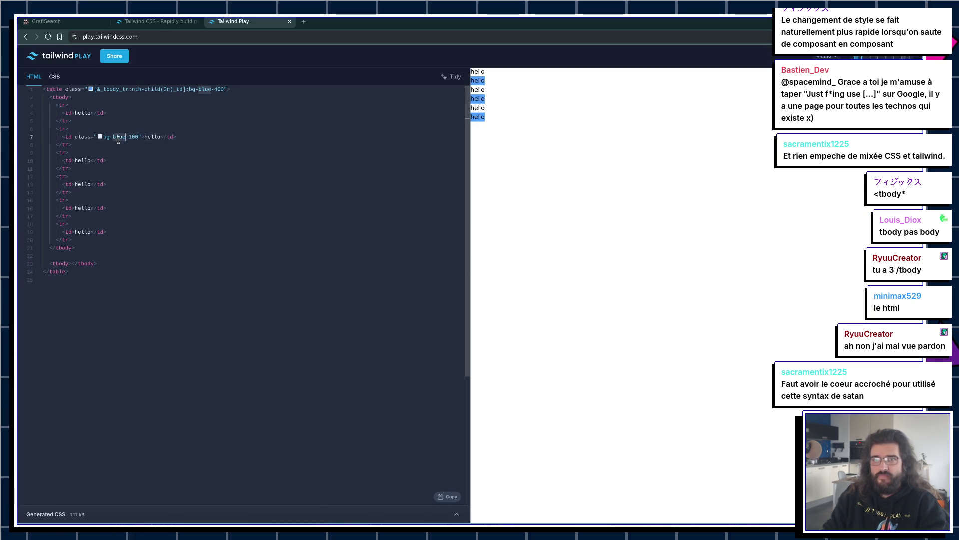
text(red)
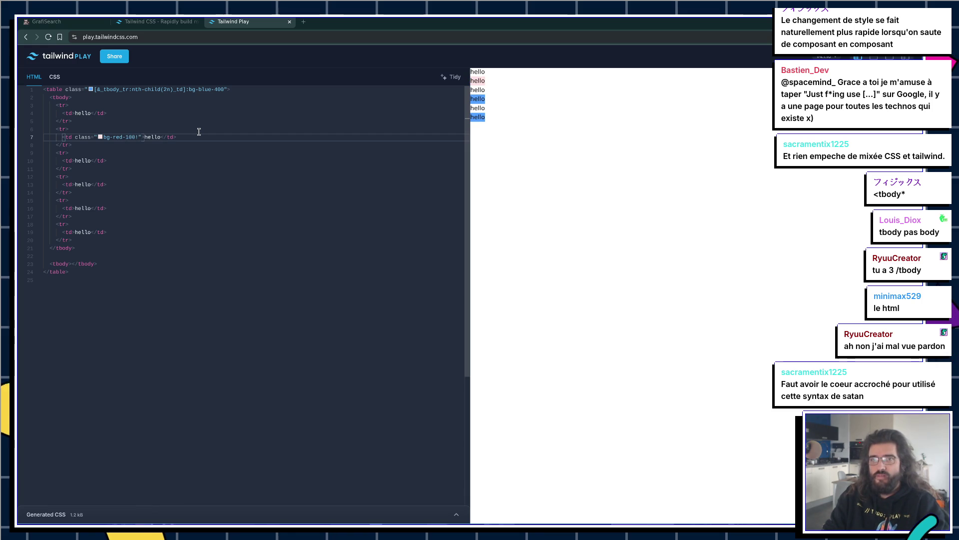
key(BackSpace)
key(BackSpace)
key(BackSpace)
text(300)
click(227, 350)
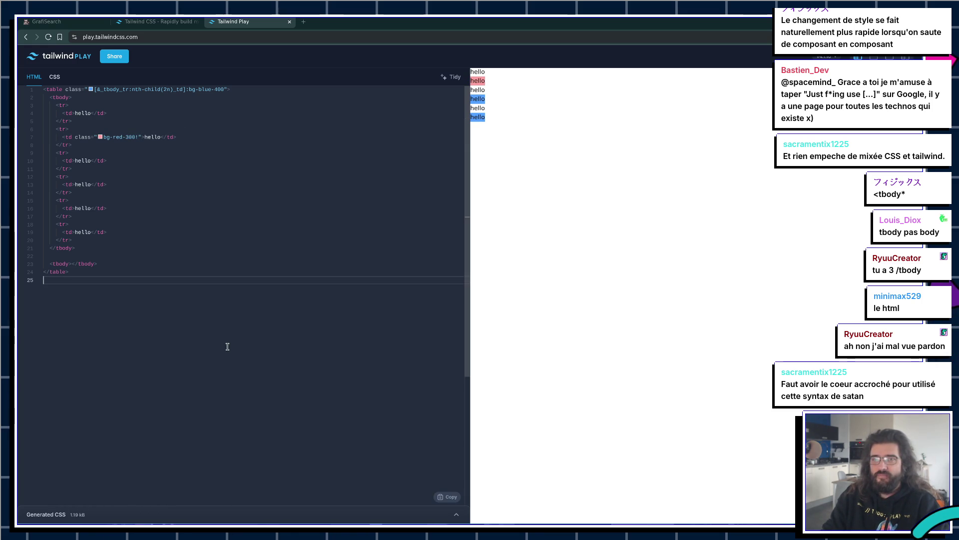
key(ctrl+s)
key(alt+Tab)
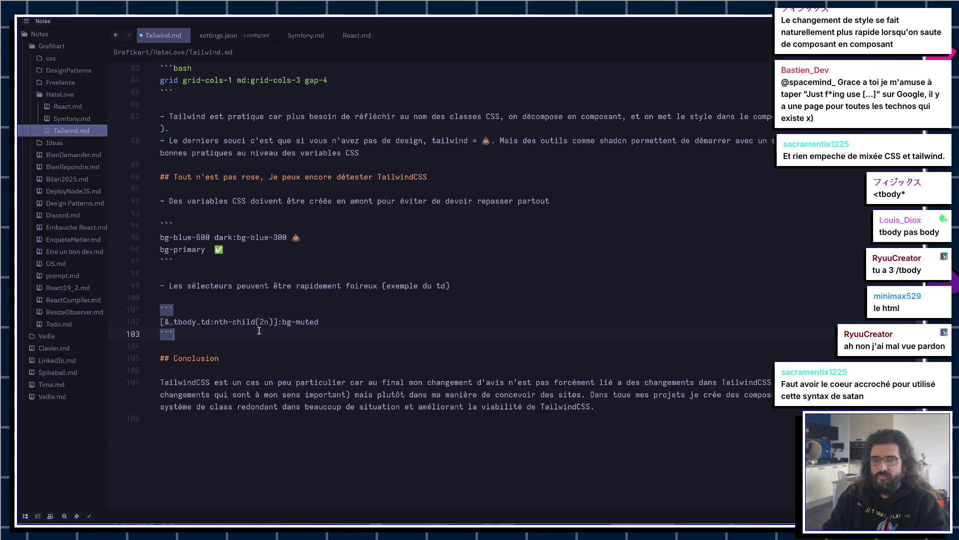
Step: Paste the table markup into a ``` fenced code block below the selectors example, removing the extra blank line
key(Return)
key(Return)
key(Return)
text(```)
key(Return)
text(<table class="[&_tbody_tr:nth-child(2n)_td]:bg-blue-400">   <tbody>     <tr>       <td>hello</td>     </tr>     <tr>       <td class="bg-red-300!">hello</td>     </tr>     <tr>       <td>hello</td>     </tr>     <tr>       <td>hello</td>     </tr>     <tr>       <td>hello</td>     </tr>     <tr>       <td>hello</td>     </tr>   </tbody>    <tbody></tbody> </table>)
key(Return)
key(Return)
text(```)
key(BackSpace)
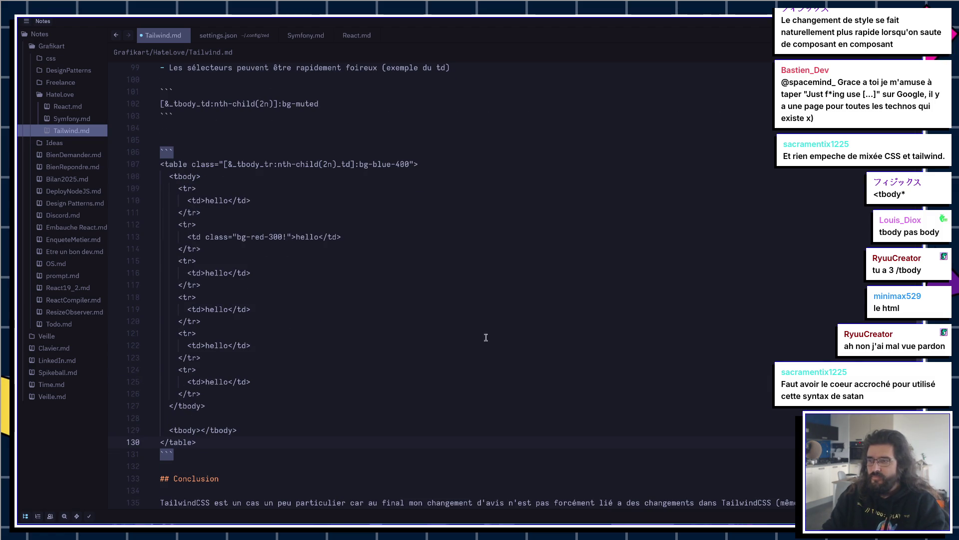
scroll(485, 337, down, 4)
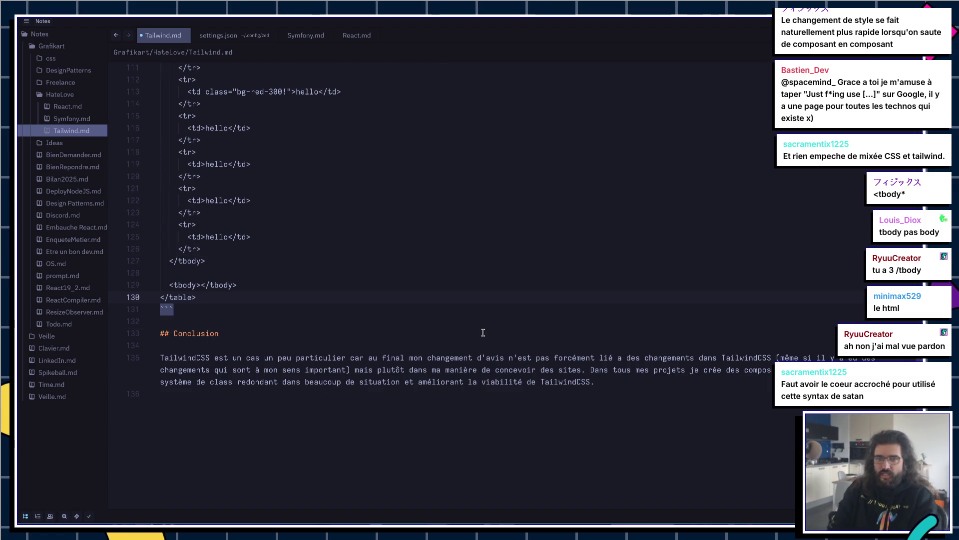
scroll(482, 332, up, 6)
right_click(483, 332)
click(402, 303)
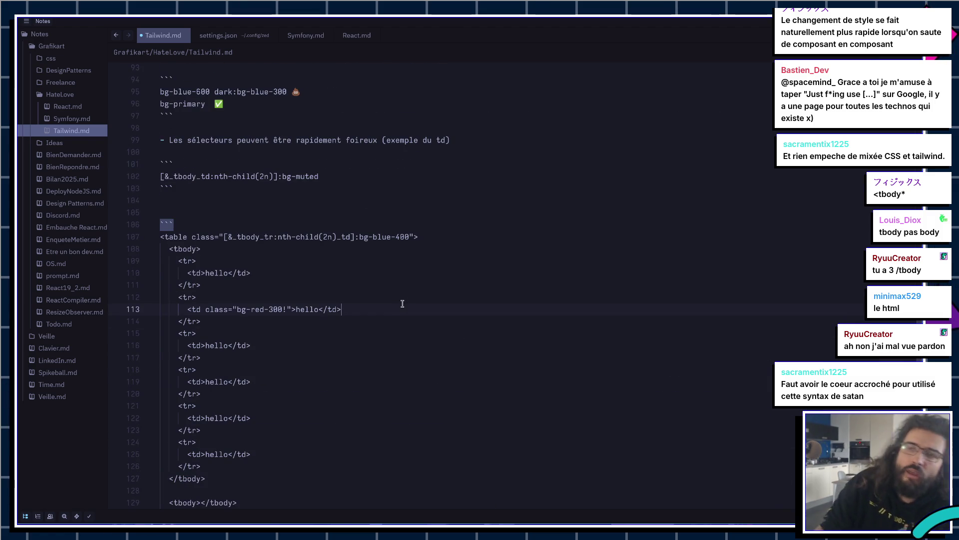
scroll(401, 303, up, 2)
scroll(398, 299, up, 2)
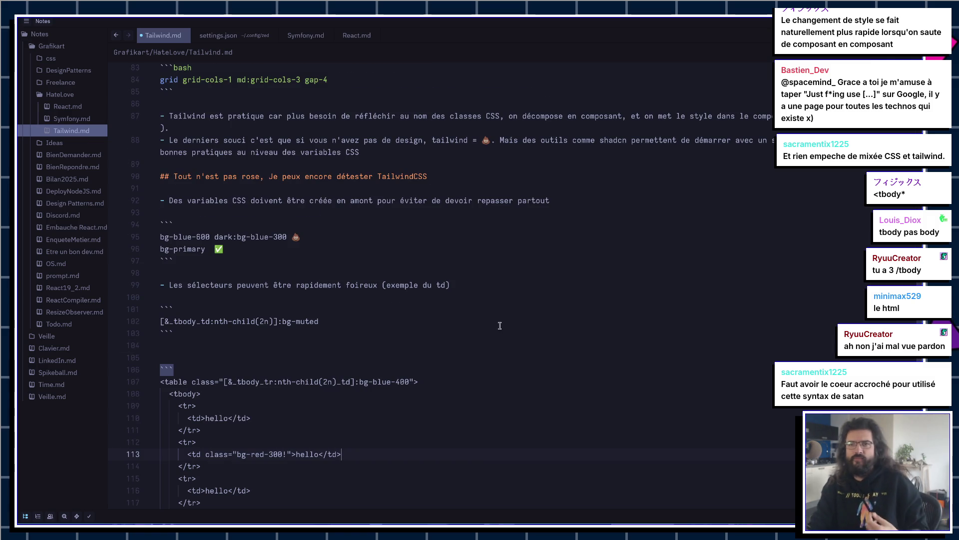
scroll(499, 325, down, 4)
scroll(552, 186, down, 6)
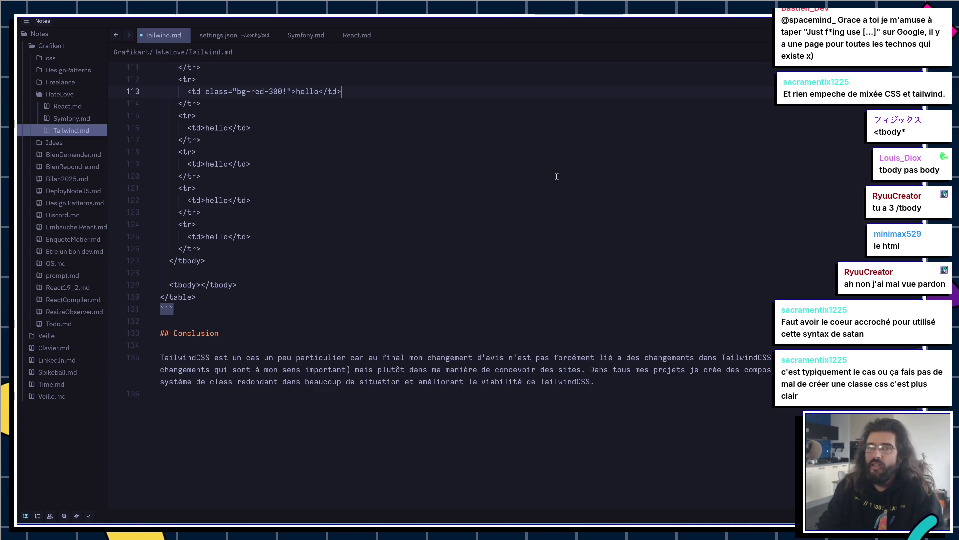
Step: Swap the table's [&_tbody_tr:nth-child(2n)_td]:bg-blue-400 class for striped-table in Tailwind Play, then return to the notes
click(552, 189)
key(alt+Tab)
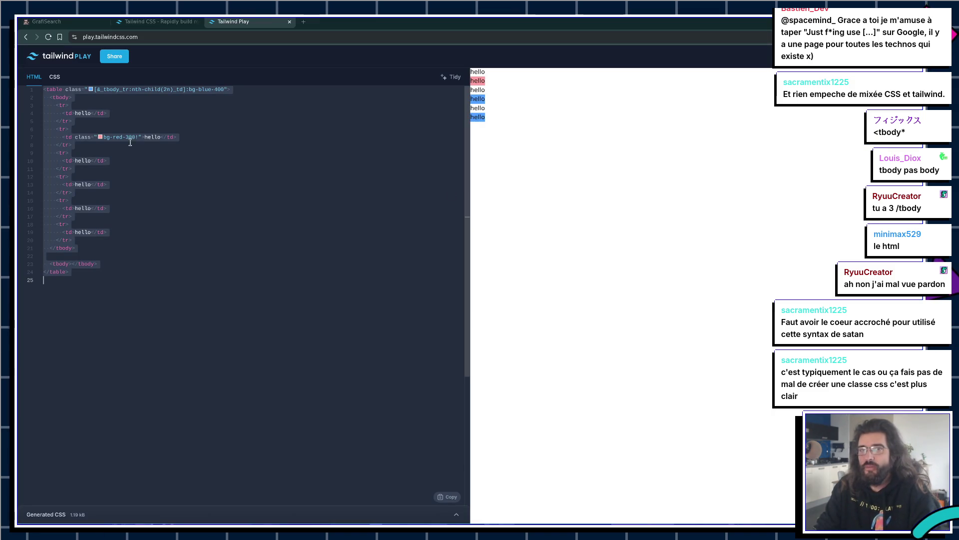
key(Left)
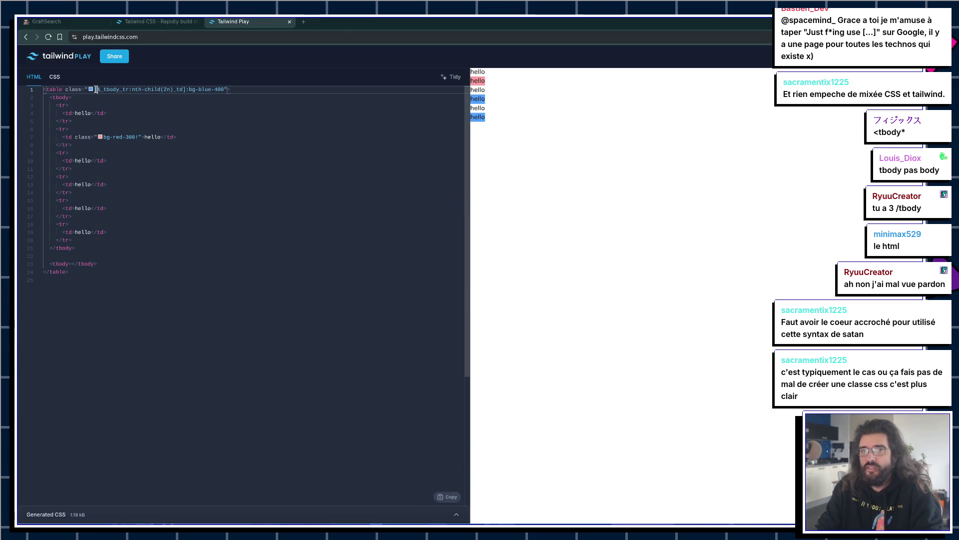
drag(95, 89, 239, 88)
key(BackSpace)
text(riped-table)
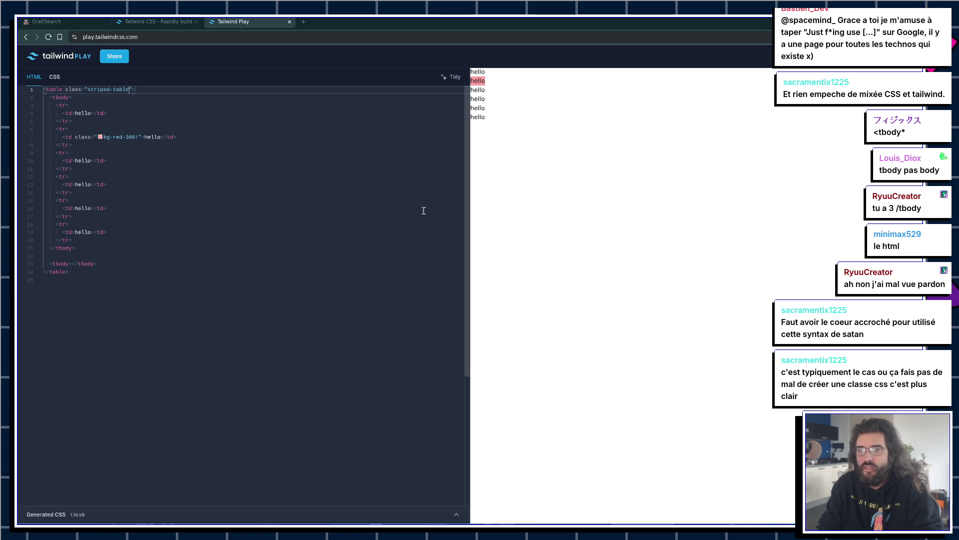
key(alt+Tab)
scroll(231, 305, up, 3)
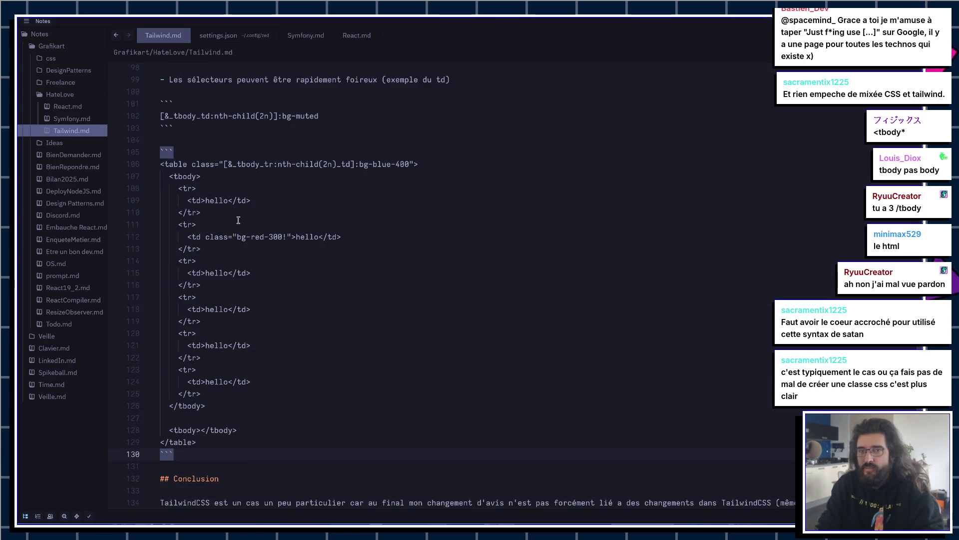
scroll(238, 221, up, 4)
Step: Leave Tailwind.md at the selector example and switch the browser to the GrafiSearch page
click(269, 214)
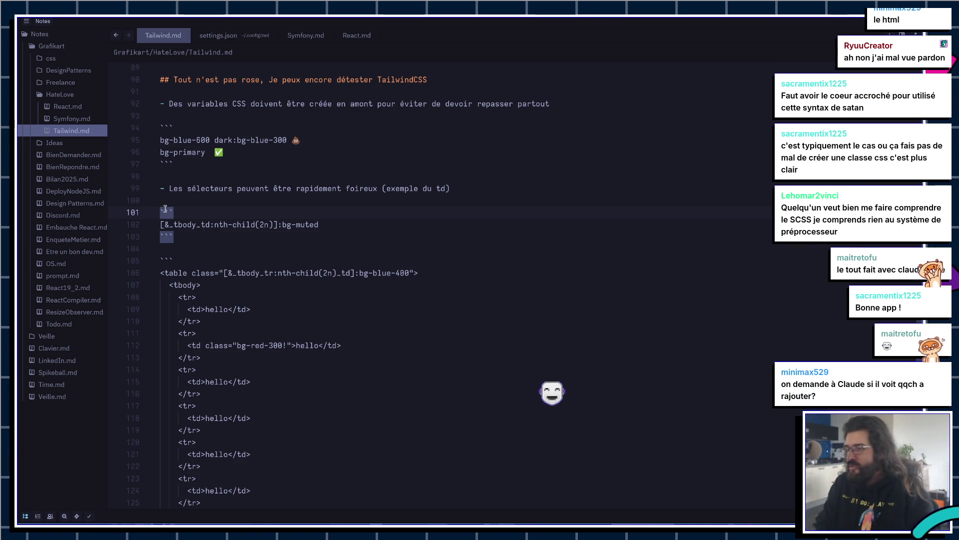
key(alt+Tab)
key(ctrl+Tab)
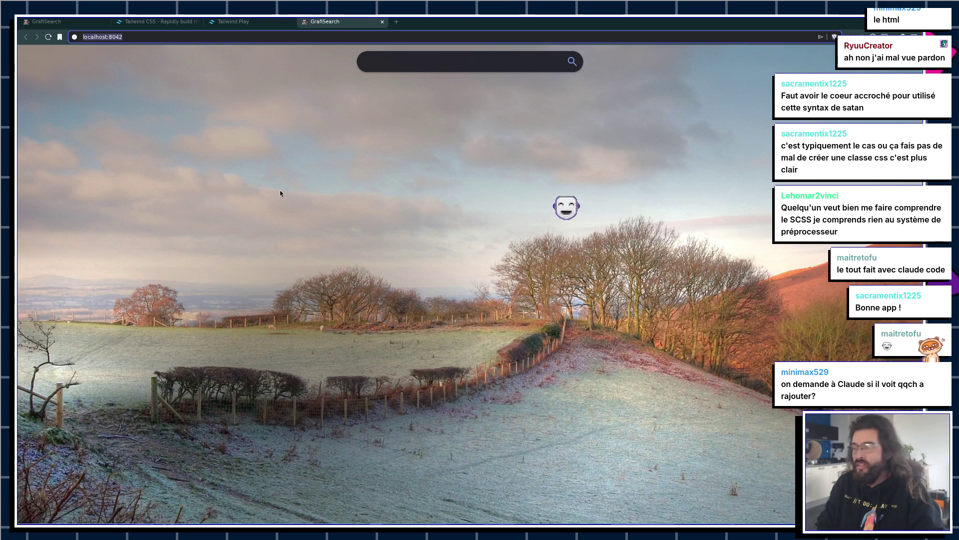
Step: Go to grafikart.fr, search 'css' and open the Découverte du CSS course
key(ctrl+l)
text(grafikart)
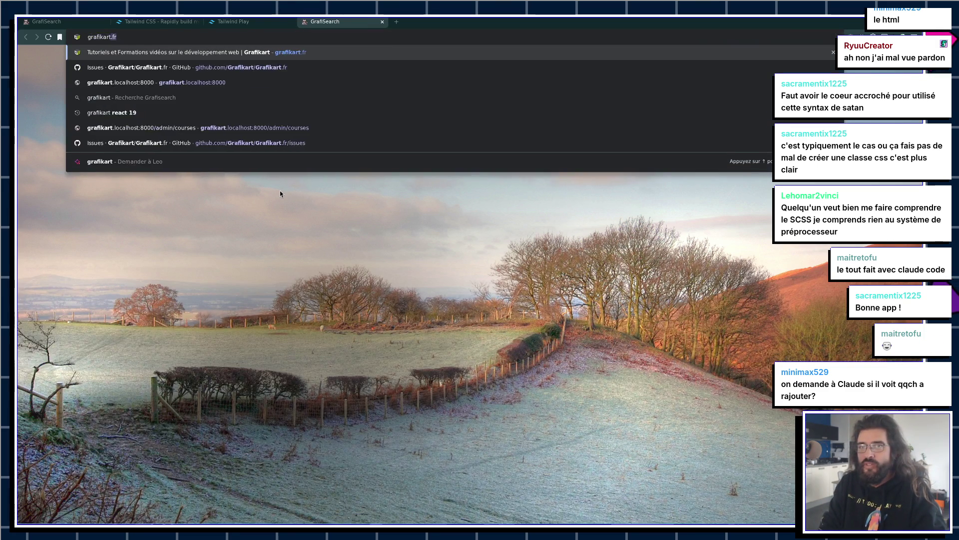
key(Return)
click(343, 66)
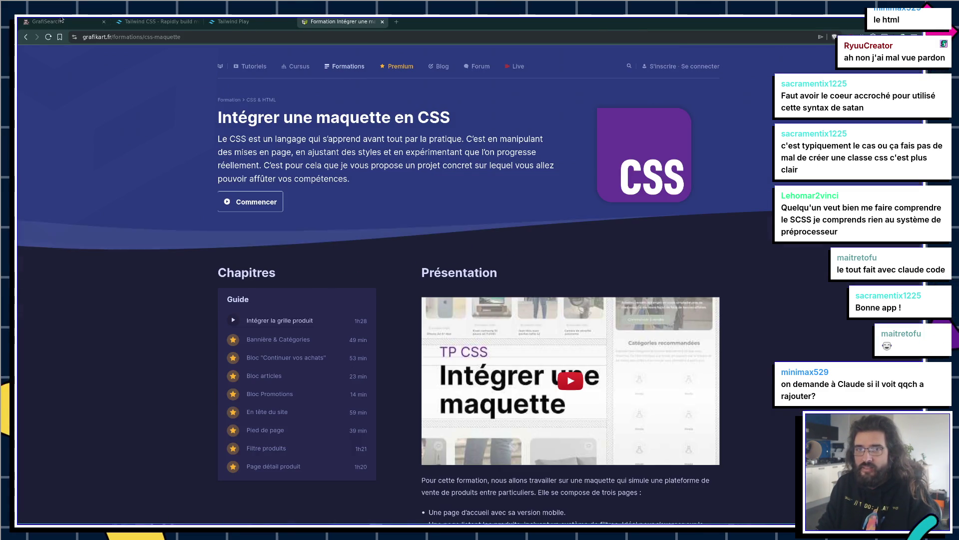
key(alt+Left)
scroll(218, 197, down, 2)
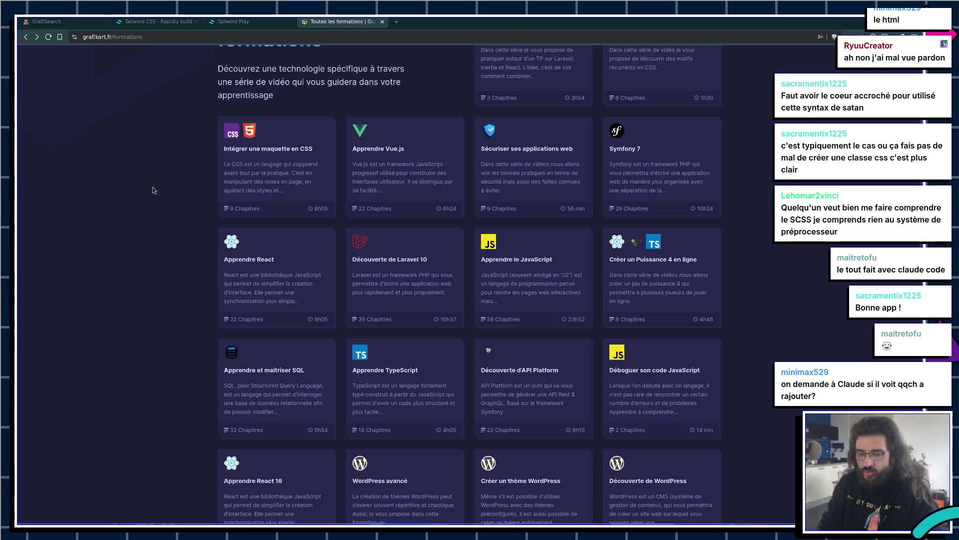
key(ctrl+k)
text(css)
key(Return)
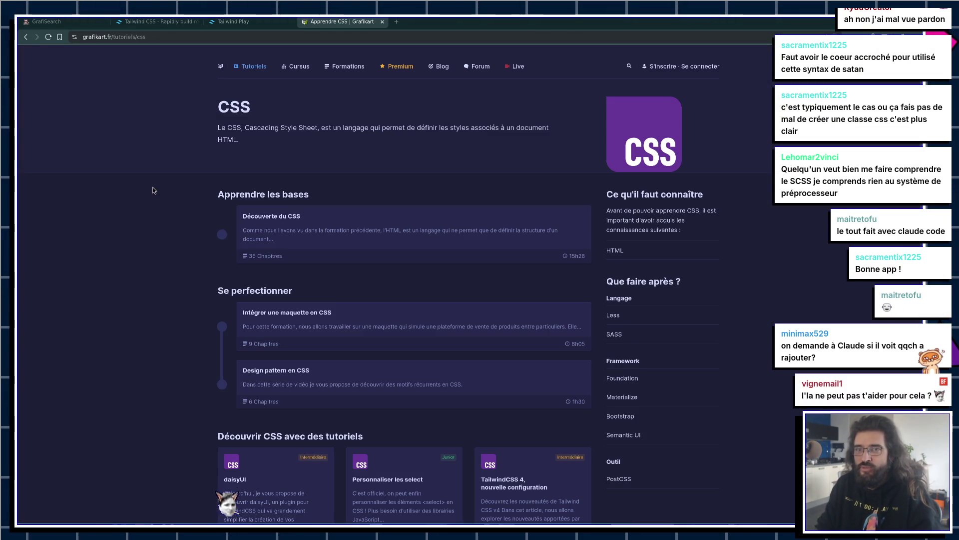
click(282, 240)
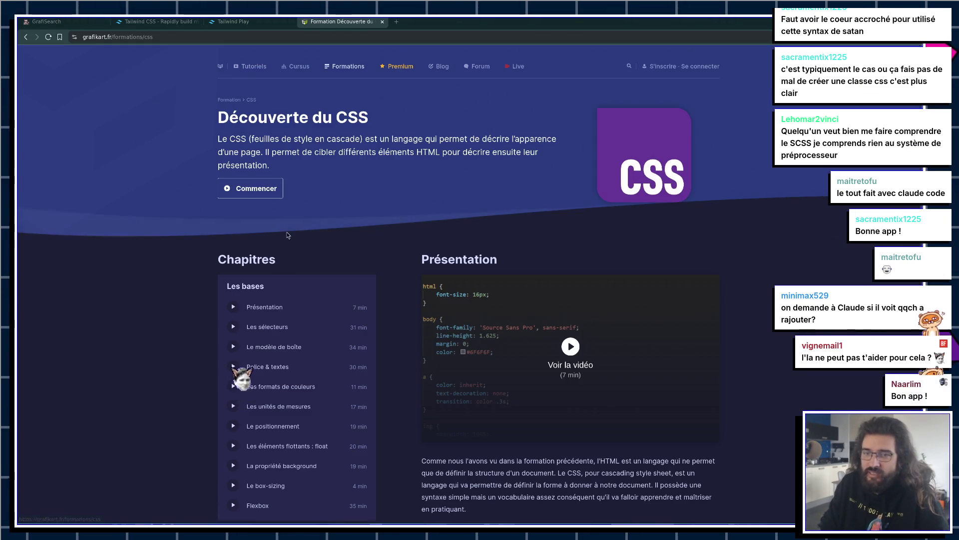
scroll(286, 233, down, 5)
scroll(299, 300, down, 5)
scroll(322, 313, down, 3)
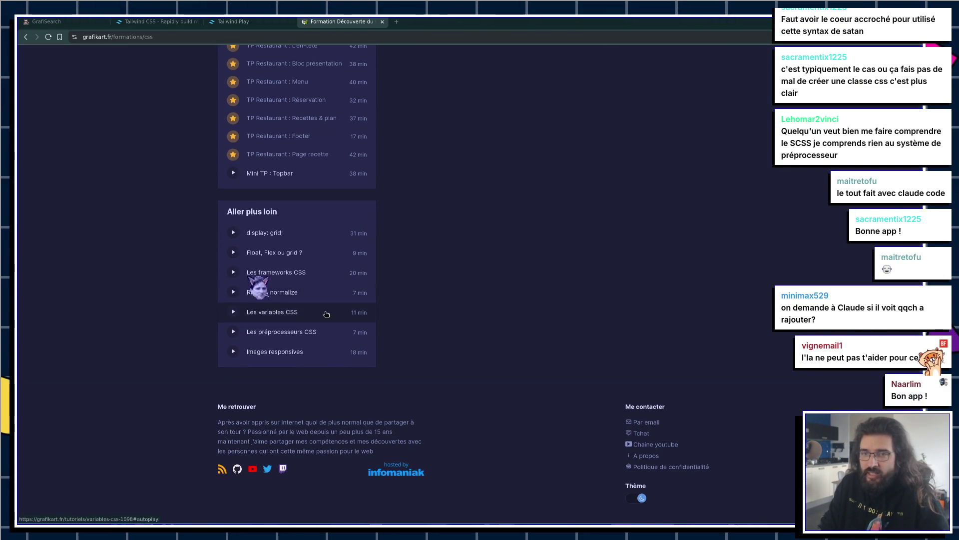
Step: Open the Les préprocesseurs CSS tutorial and stop its video playback
click(309, 335)
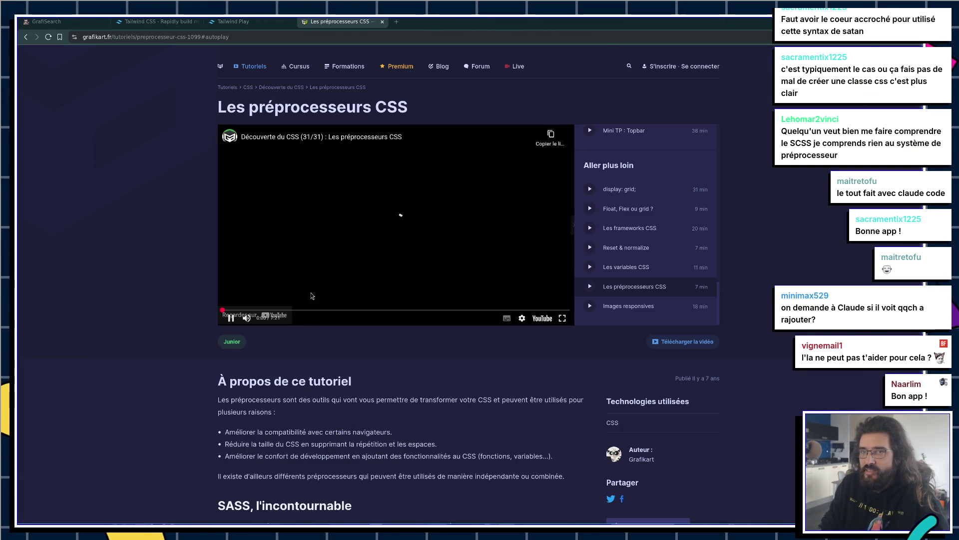
click(400, 229)
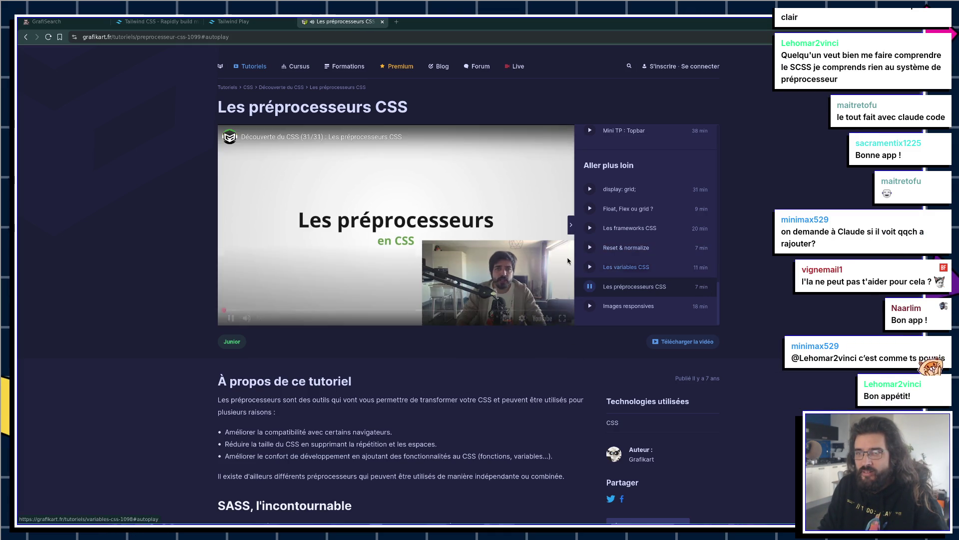
click(558, 256)
click(558, 255)
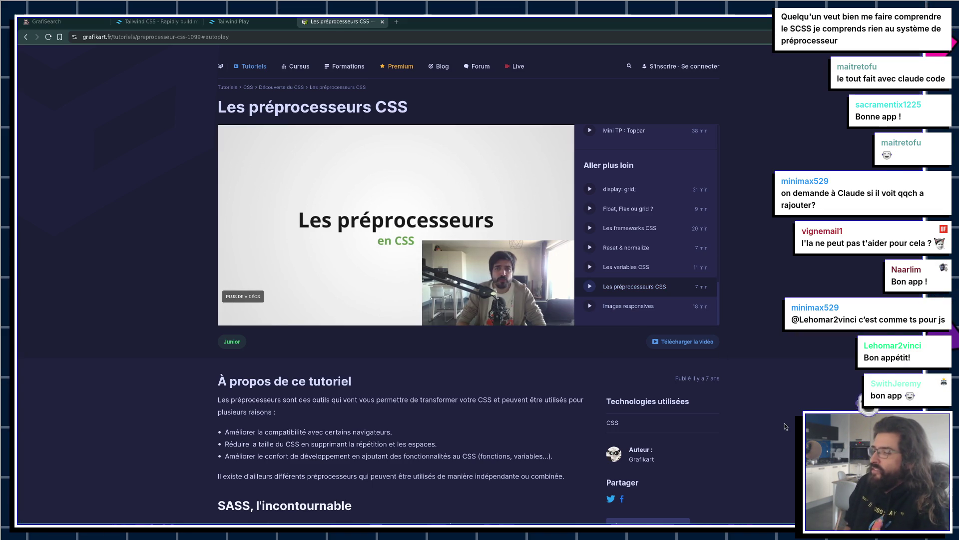
scroll(441, 344, down, 3)
scroll(441, 343, up, 1)
scroll(441, 343, up, 1)
scroll(457, 368, up, 1)
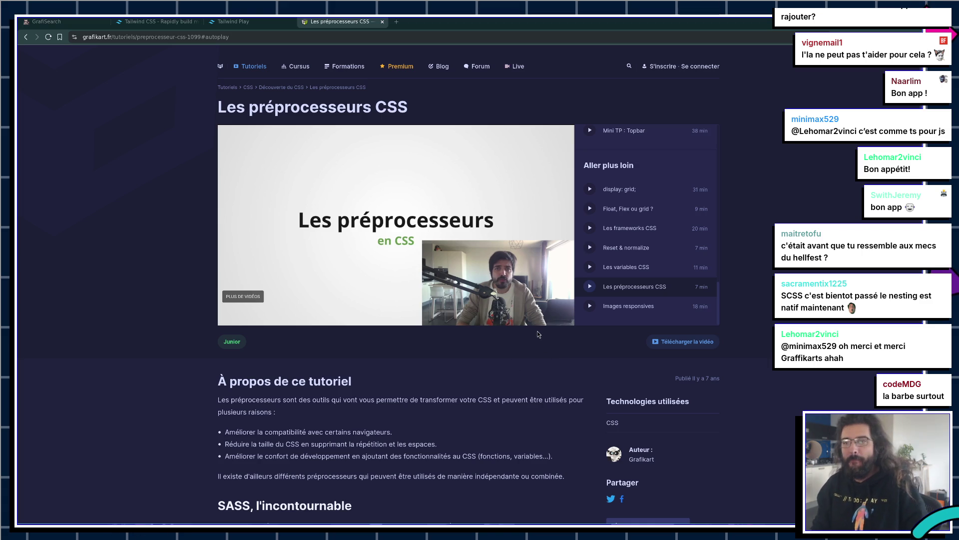
mouse_move(324, 156)
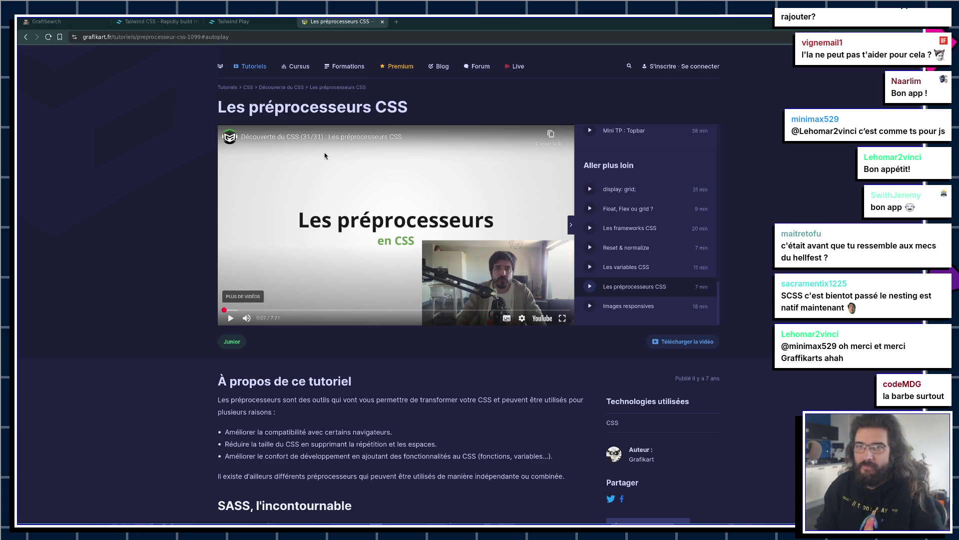
Step: Hop between Les variables CSS and Reset & normalize, pause the video, then switch to the MDN Temporal tab
key(alt+Left)
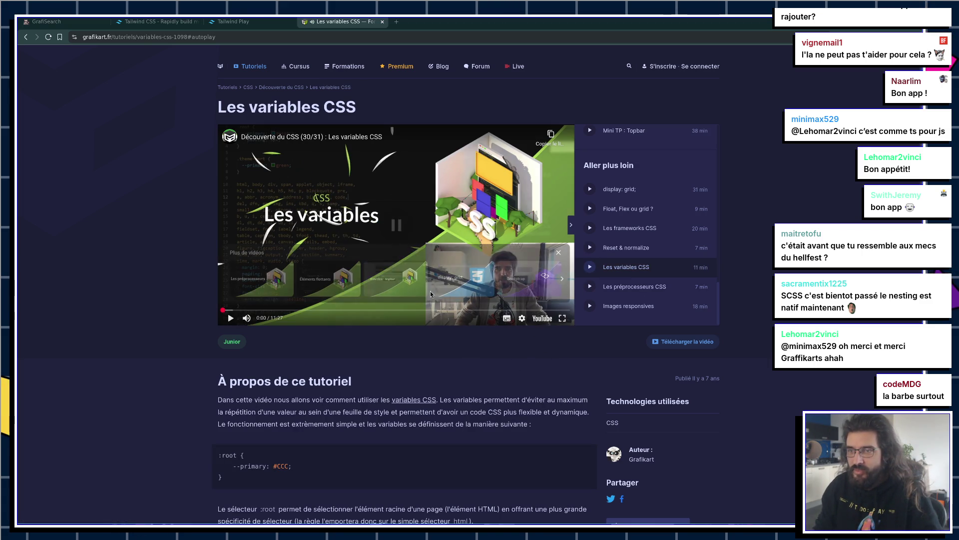
click(558, 252)
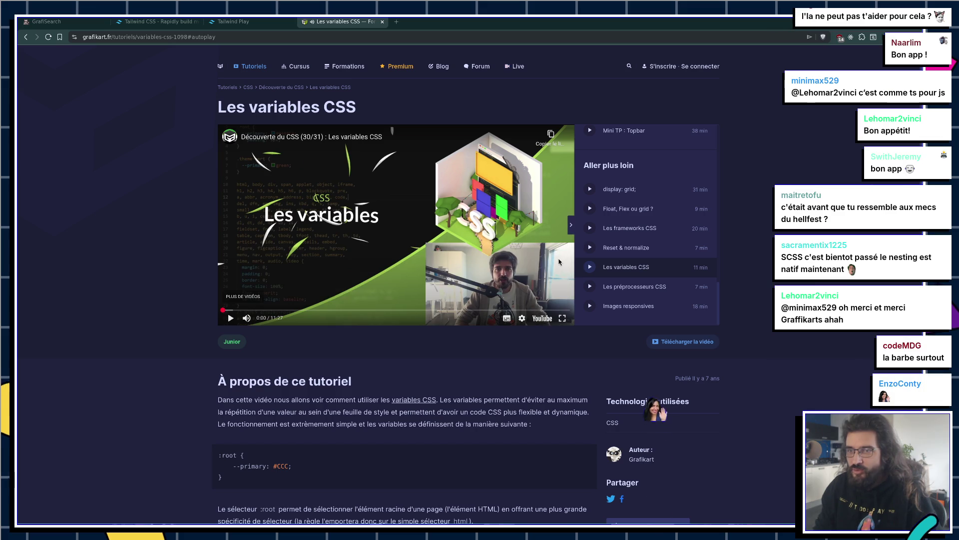
click(615, 248)
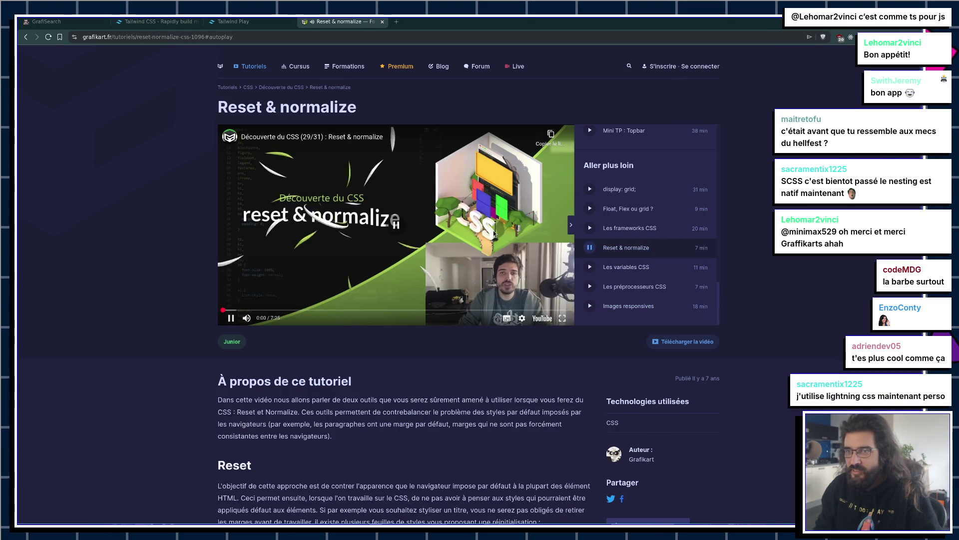
click(627, 268)
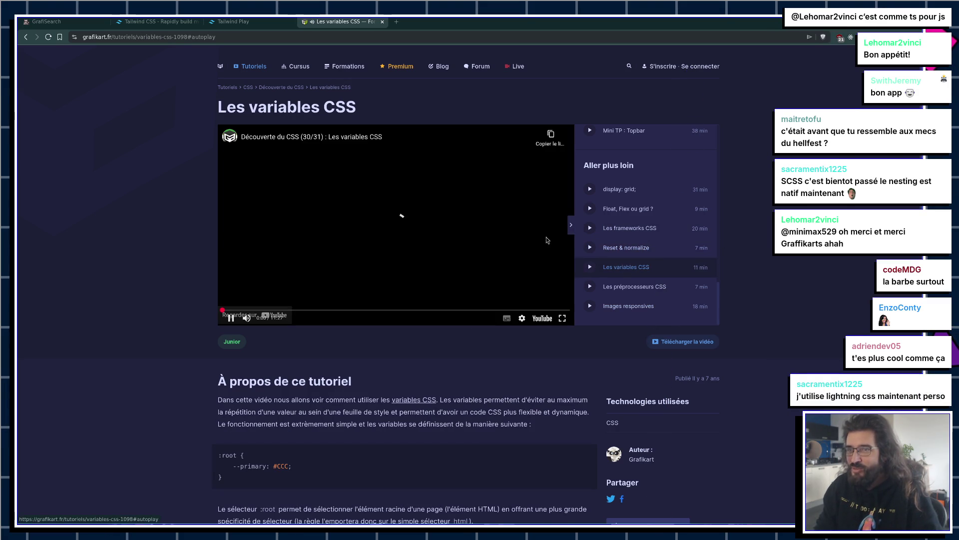
click(627, 247)
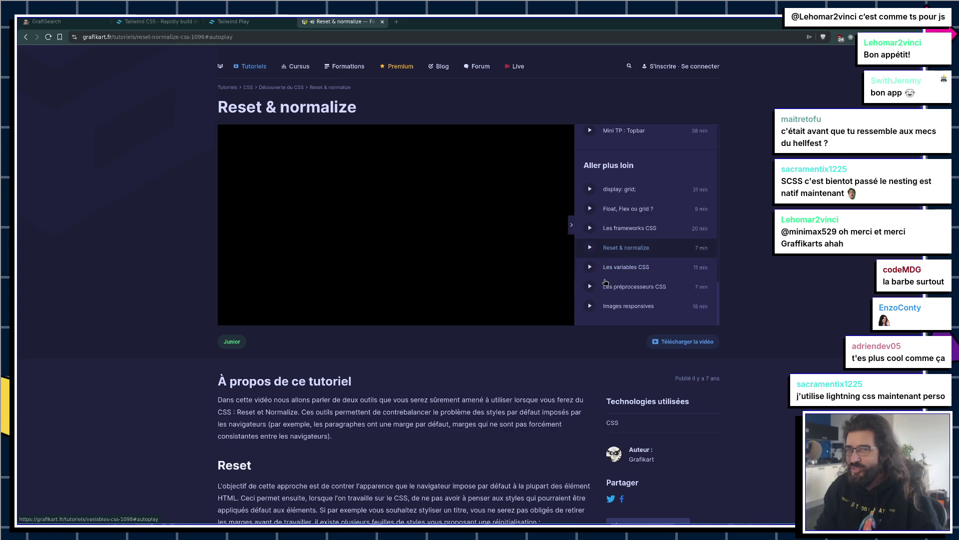
click(512, 235)
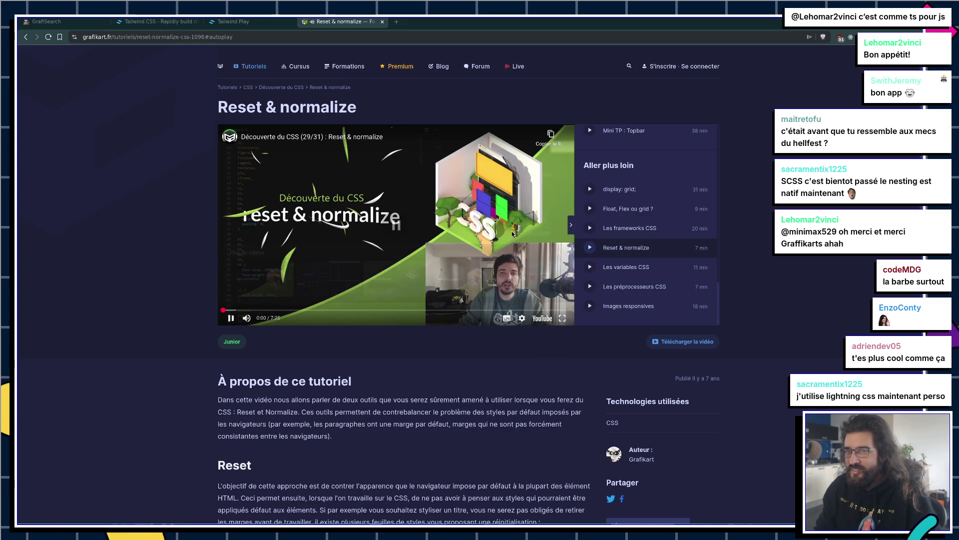
key(ctrl+Tab)
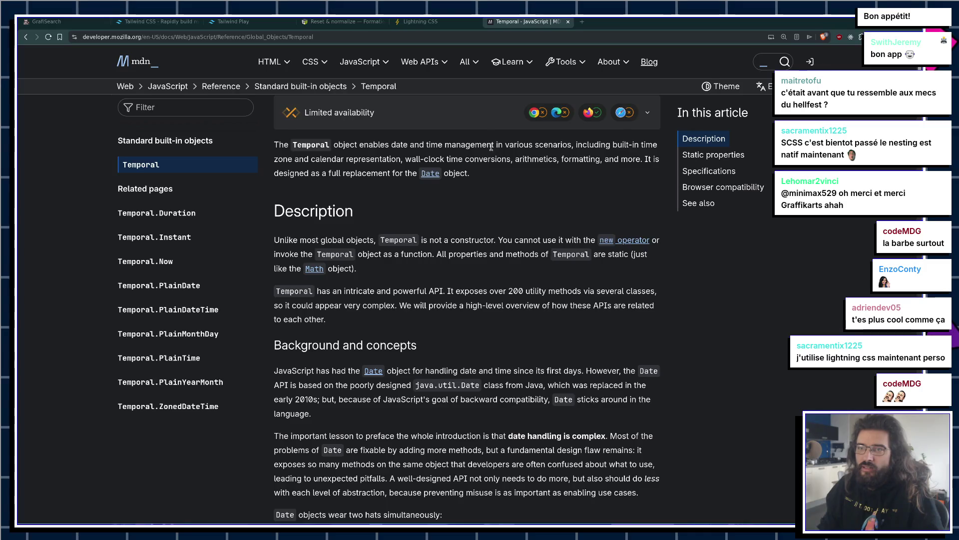
scroll(543, 215, up, 1)
Step: Search 'fullcalendar temporal', open the GitHub temporal-polyfill result, then switch to the Lightning CSS page
key(ctrl+t)
text(full)
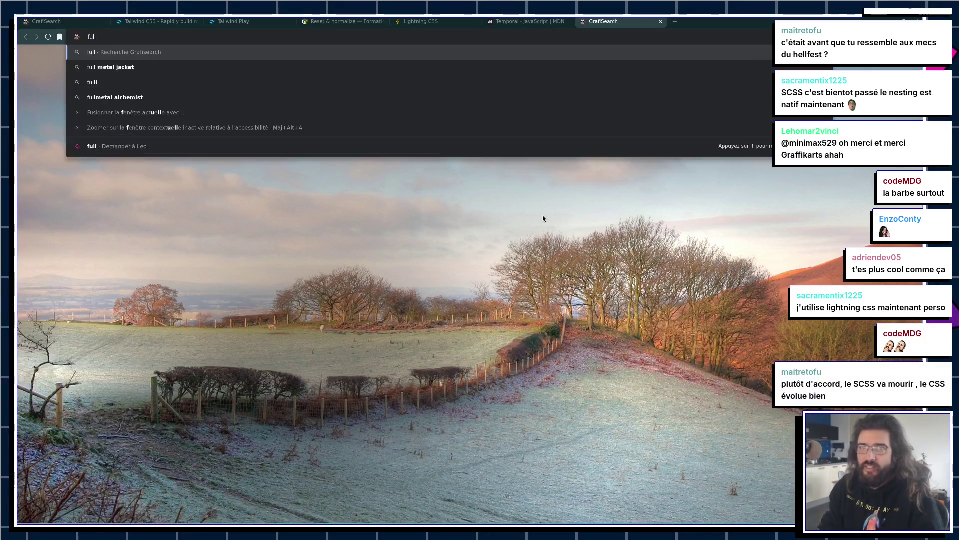
text(candar t)
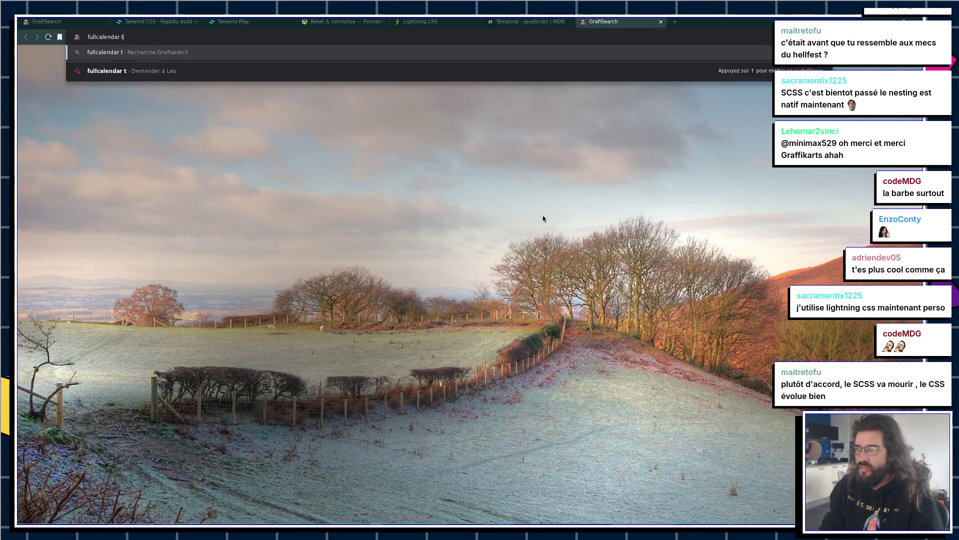
text(ral)
key(Return)
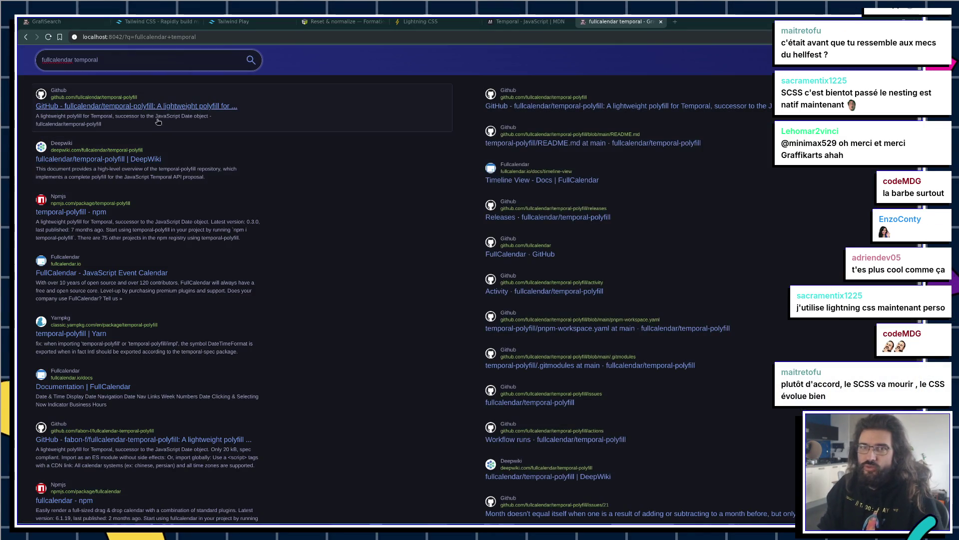
click(508, 22)
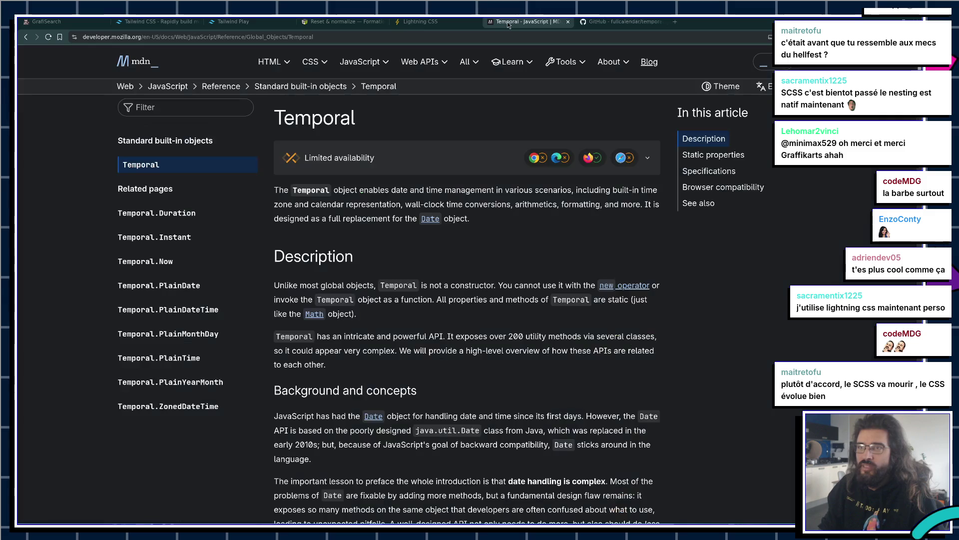
scroll(463, 188, down, 5)
scroll(463, 191, down, 5)
scroll(464, 196, down, 5)
scroll(466, 199, down, 5)
scroll(467, 199, down, 5)
scroll(494, 248, up, 4)
scroll(494, 248, up, 5)
scroll(496, 243, up, 5)
scroll(499, 240, up, 4)
scroll(502, 235, down, 4)
scroll(503, 234, down, 5)
scroll(503, 235, down, 2)
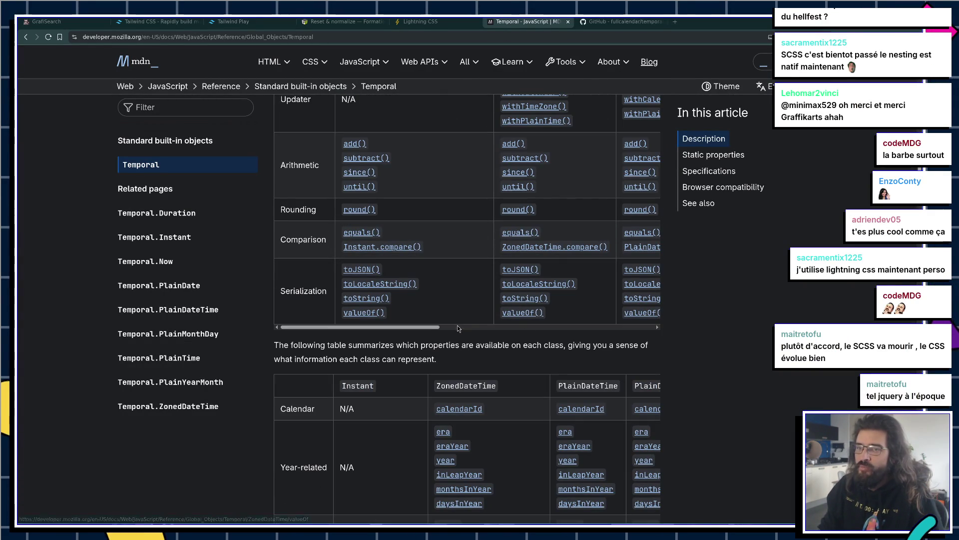
drag(438, 332, 440, 333)
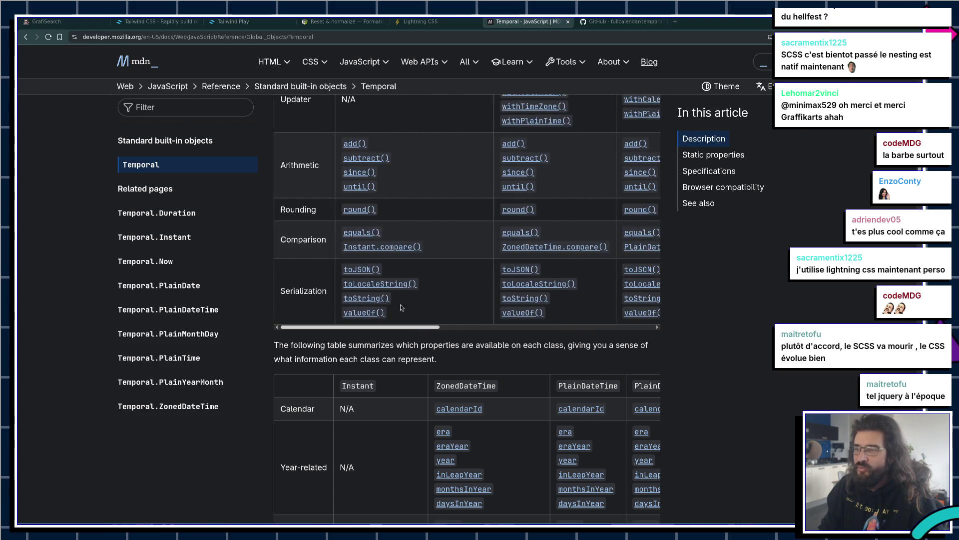
scroll(530, 278, up, 2)
scroll(529, 279, up, 3)
scroll(555, 270, down, 3)
scroll(574, 261, down, 4)
scroll(595, 266, down, 4)
scroll(596, 266, up, 4)
scroll(599, 262, up, 4)
scroll(608, 258, up, 4)
scroll(610, 263, up, 3)
scroll(611, 264, up, 3)
scroll(611, 264, up, 1)
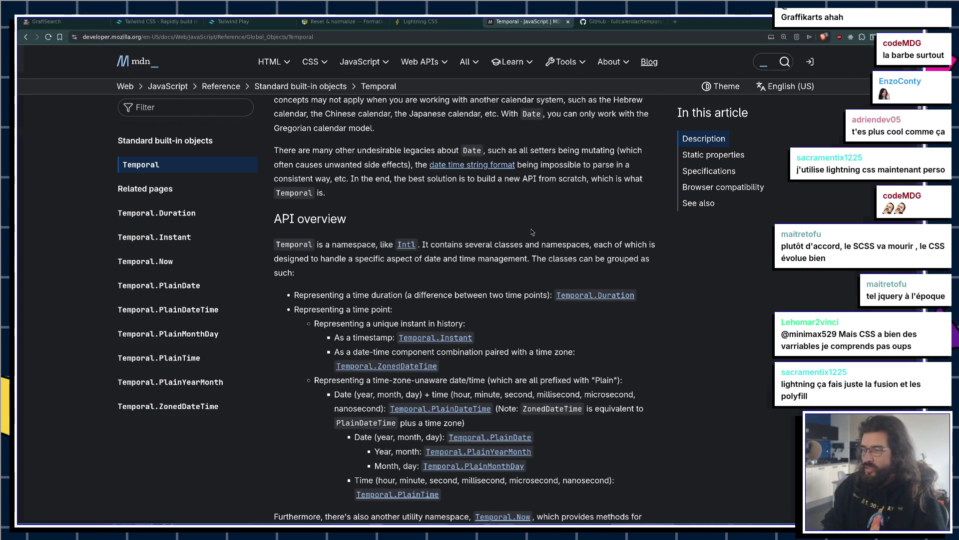
key(ctrl+Tab)
key(ctrl+shift+Tab)
scroll(403, 235, down, 1)
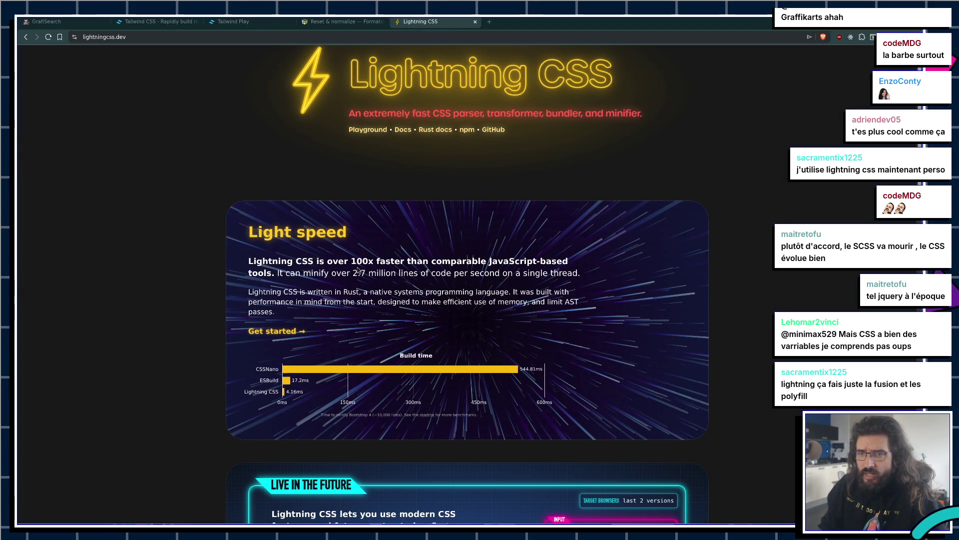
scroll(363, 267, down, 2)
scroll(370, 266, up, 3)
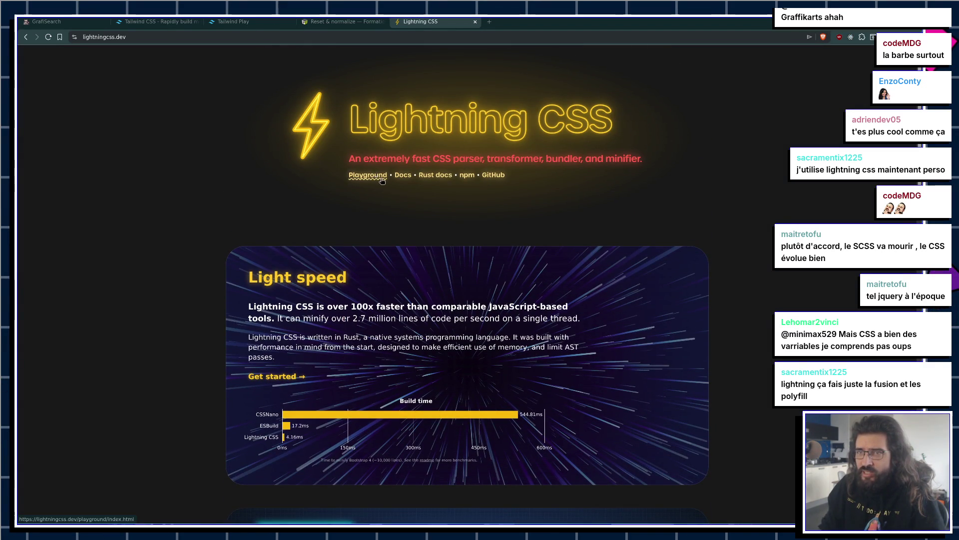
scroll(381, 181, down, 1)
scroll(381, 181, up, 1)
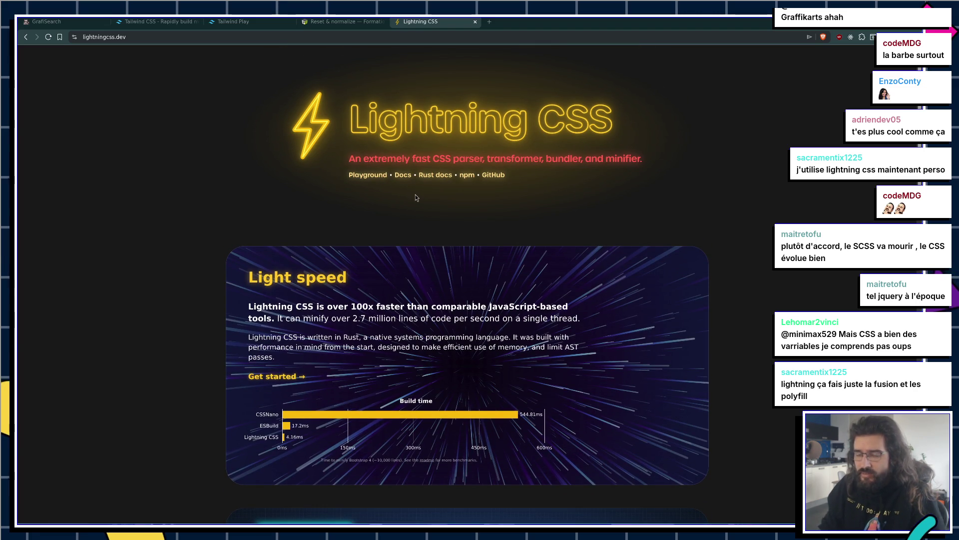
Step: Open a new tab and start typing about:// while browsing the internal page suggestions
key(ctrl+t)
text(about://)
key(Down)
key(Down)
key(Down)
key(Up)
key(Up)
key(Up)
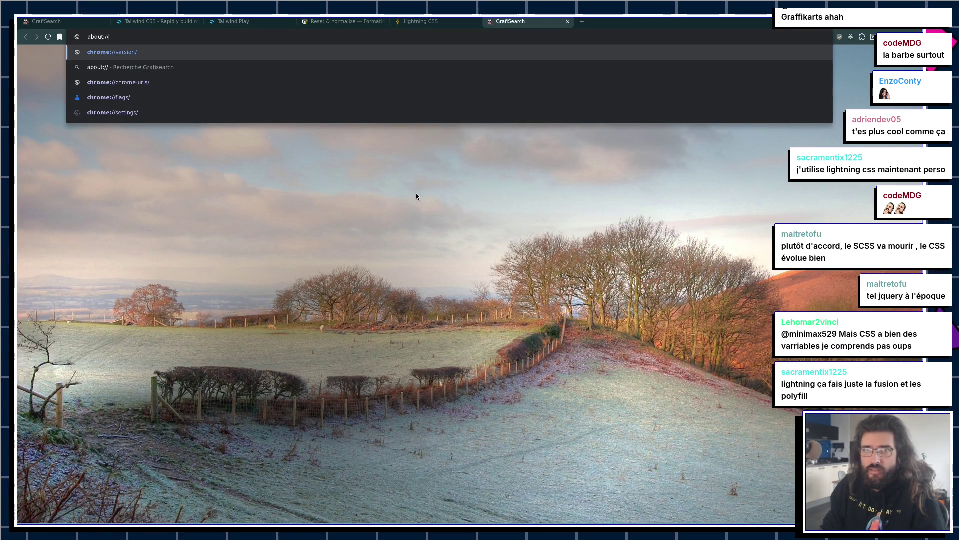
text(gpu)
Step: Load Brave's about://gpu report, review it and close the tab
key(Return)
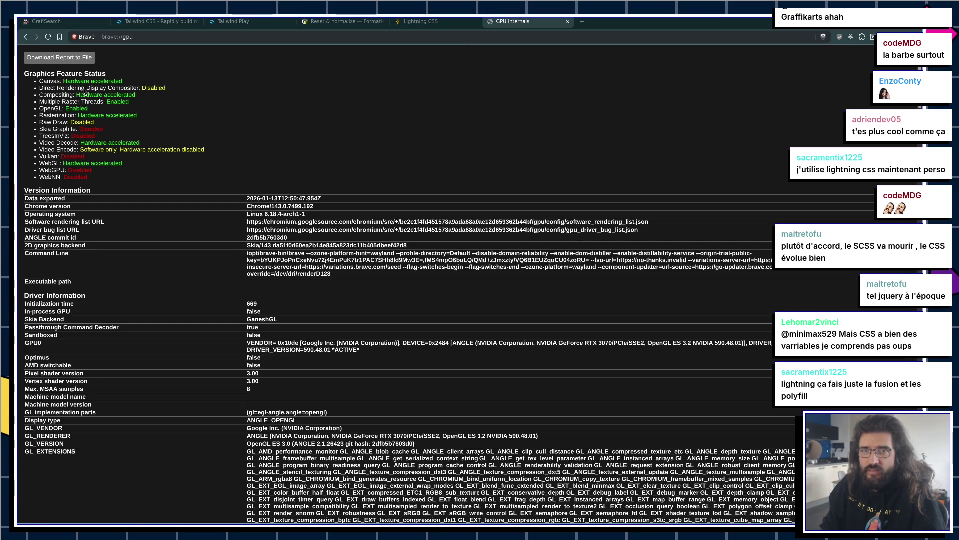
key(ctrl+w)
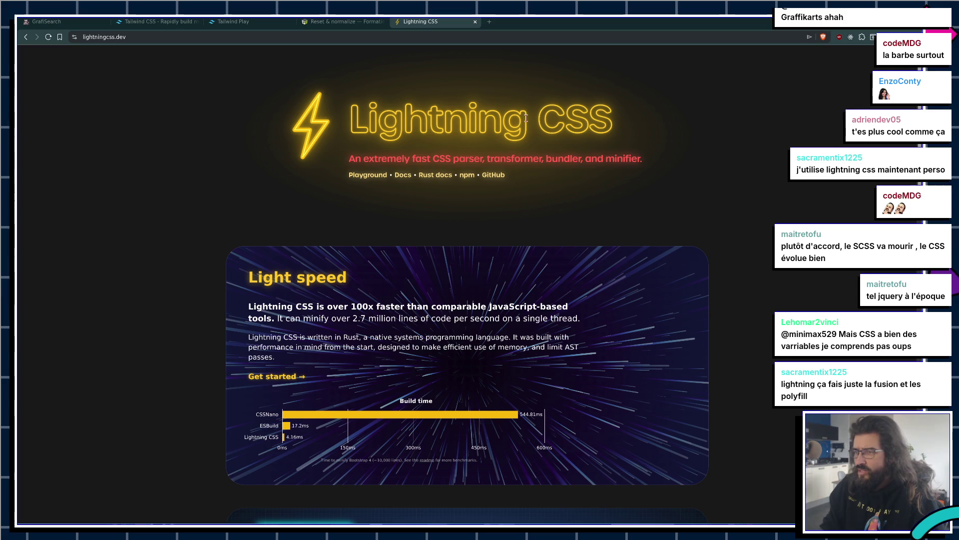
scroll(569, 156, down, 5)
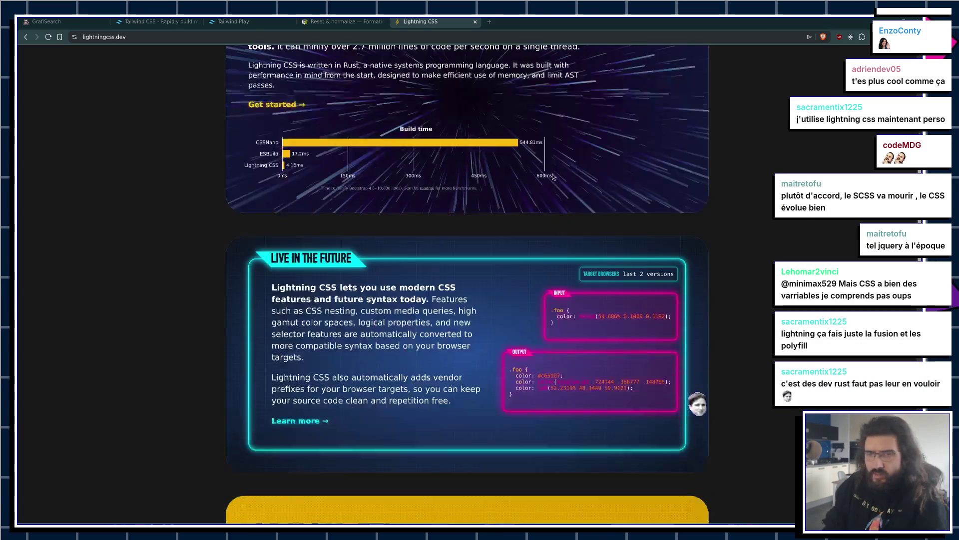
scroll(569, 156, down, 4)
scroll(569, 132, up, 1)
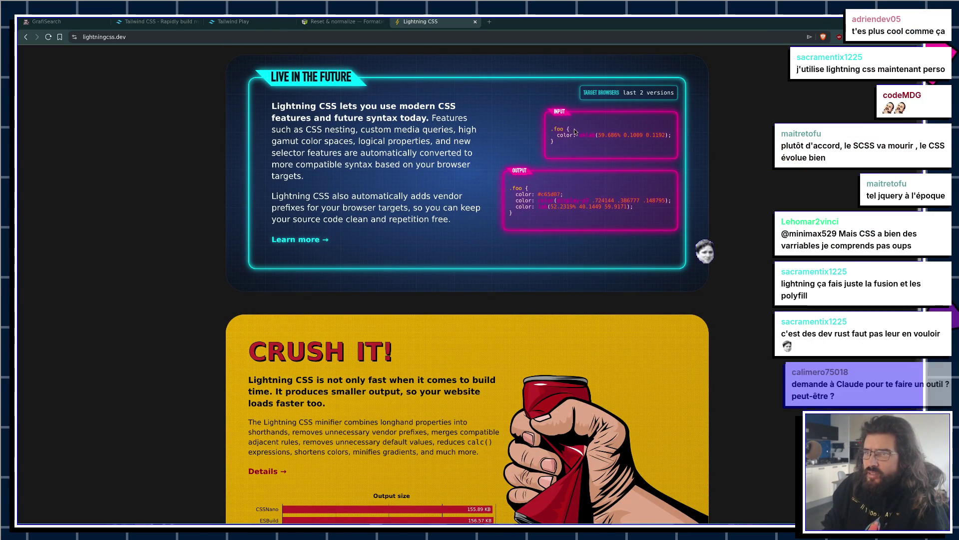
scroll(571, 133, down, 3)
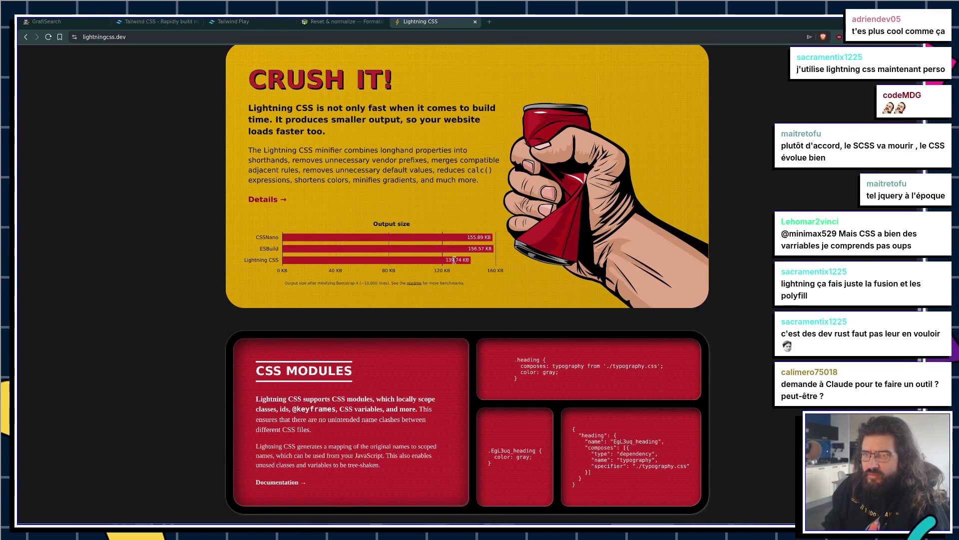
scroll(465, 257, down, 1)
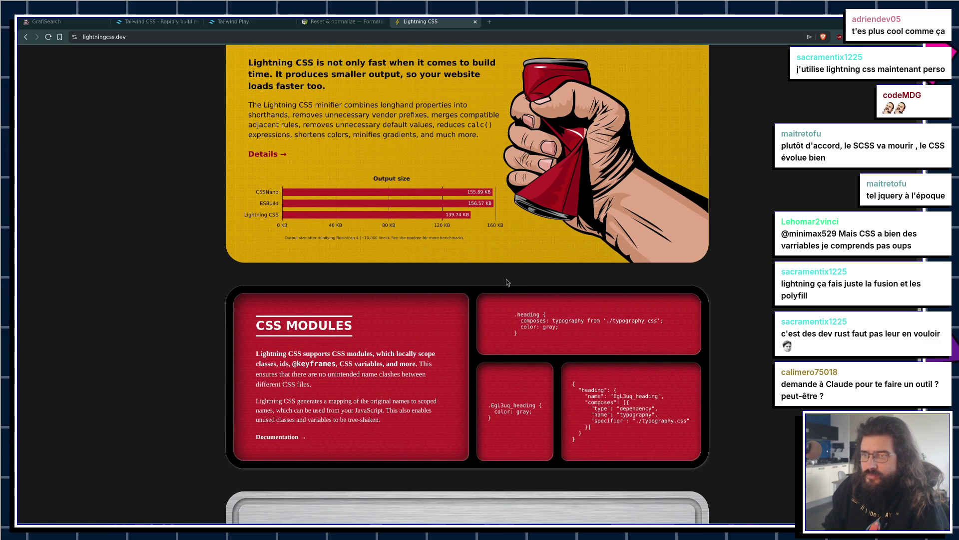
right_click(506, 282)
click(448, 266)
scroll(447, 266, down, 3)
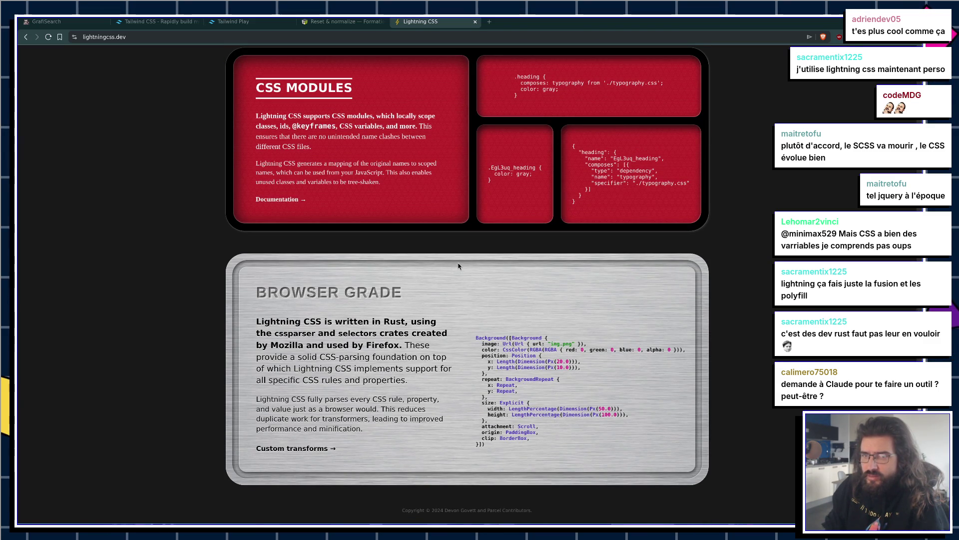
scroll(370, 371, up, 5)
scroll(370, 370, up, 2)
scroll(390, 370, up, 3)
scroll(389, 370, up, 2)
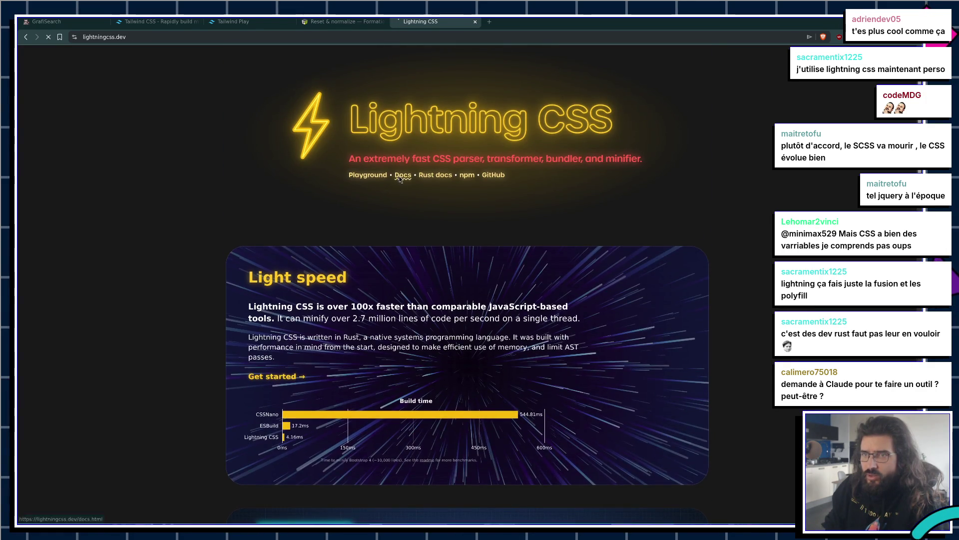
Step: Read the Getting Started docs, highlighting the Buffer.from sample and jumping to the With Vite section
click(400, 178)
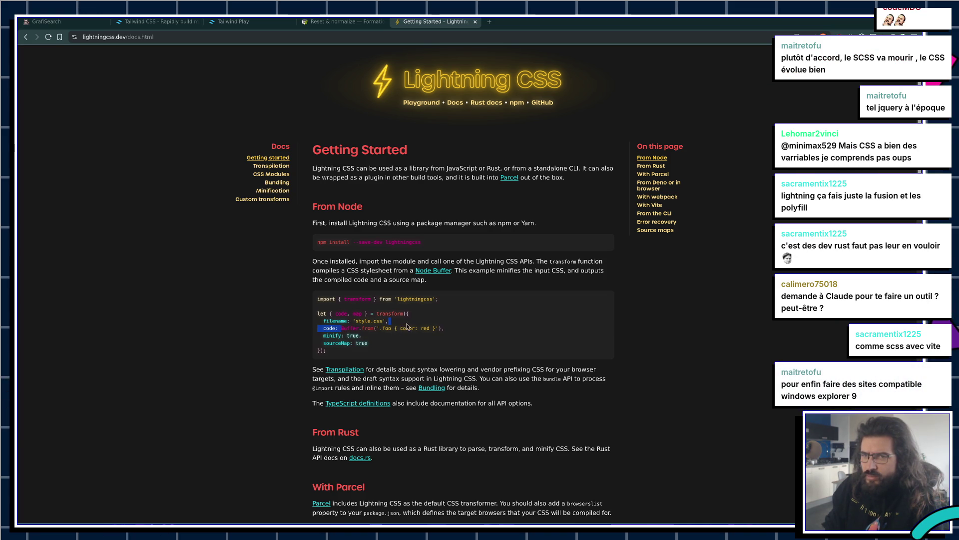
drag(340, 328, 433, 327)
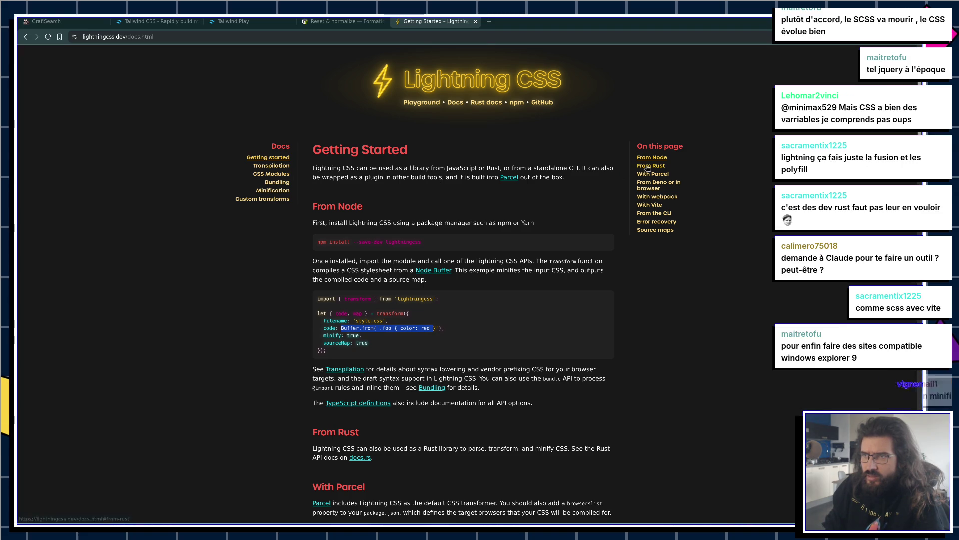
click(649, 205)
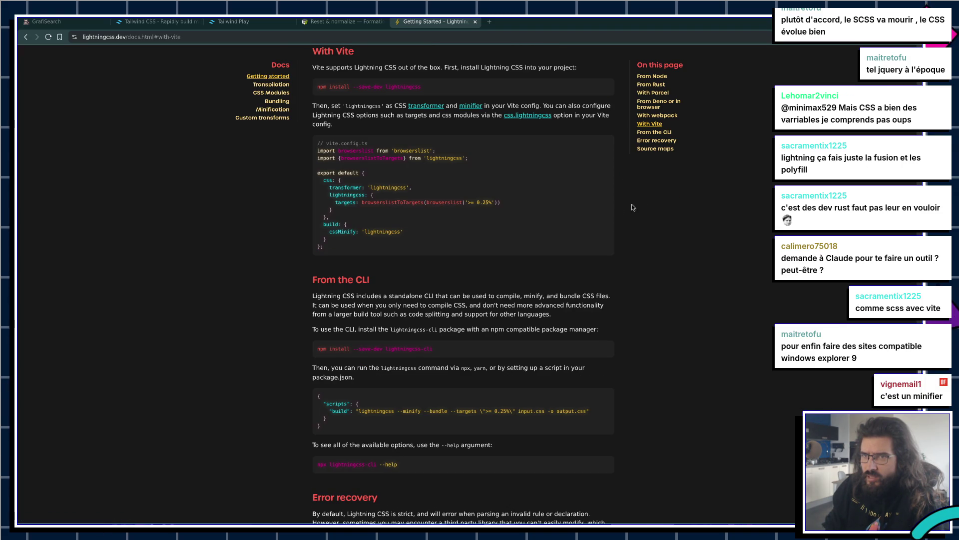
scroll(543, 213, up, 1)
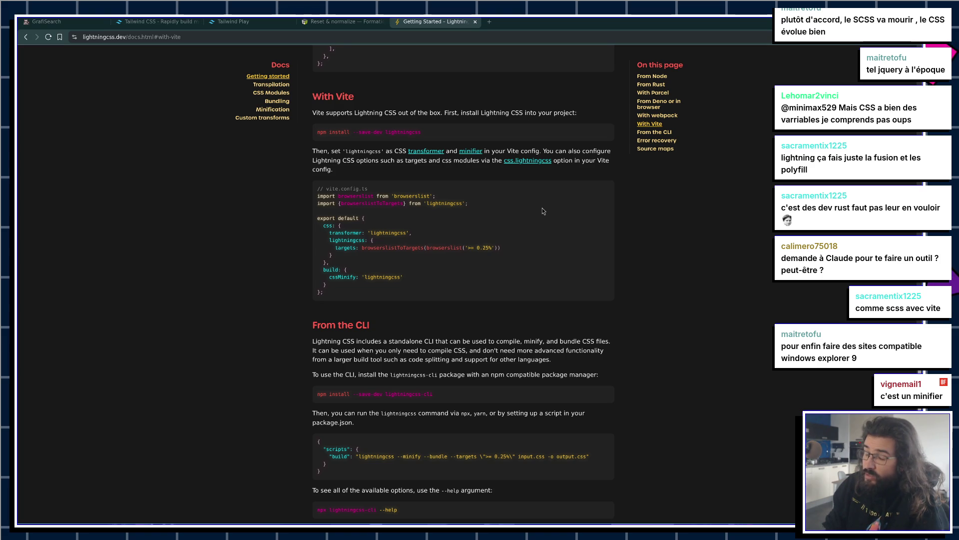
right_click(543, 210)
click(456, 208)
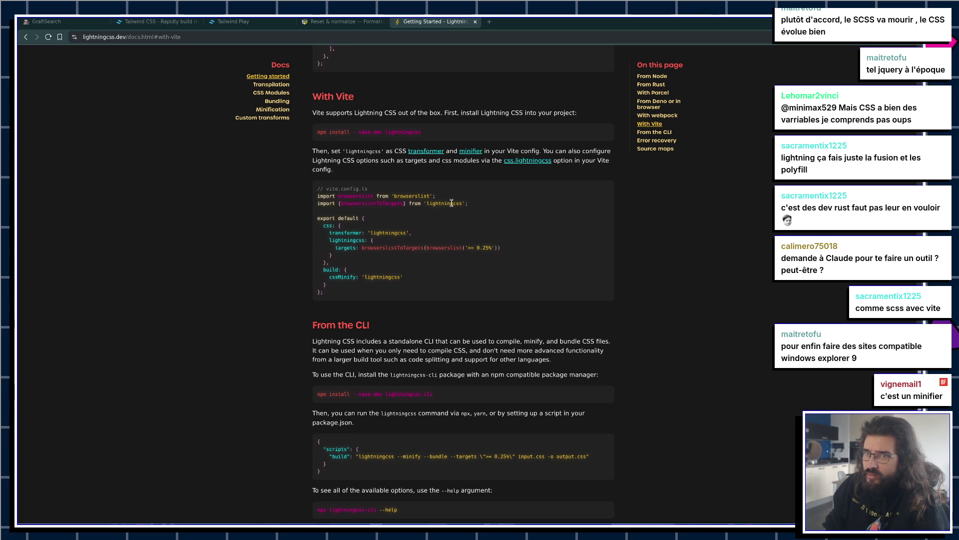
scroll(473, 204, down, 3)
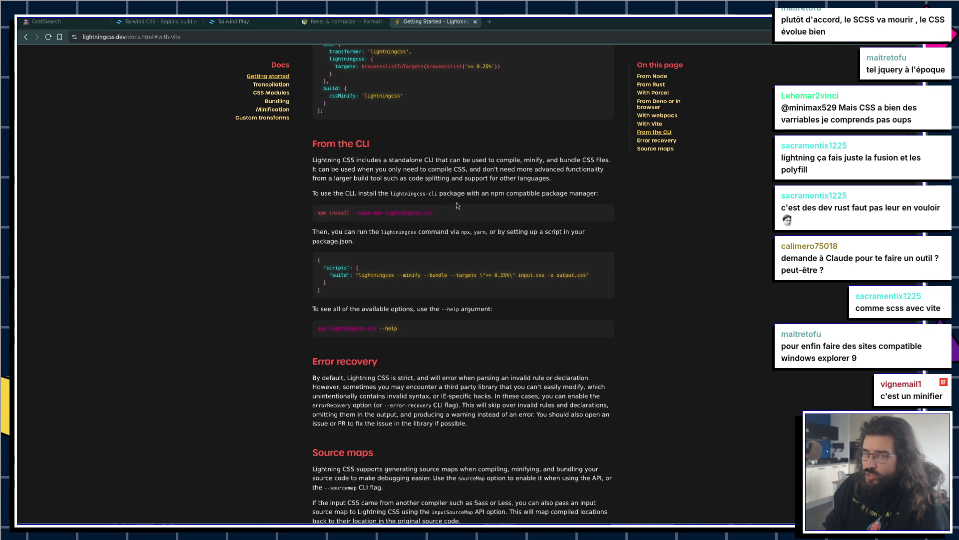